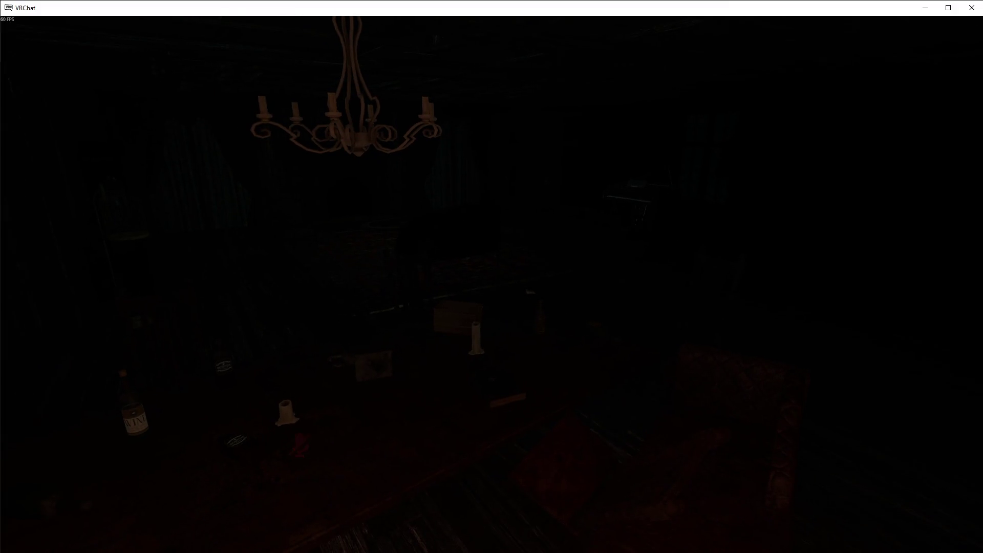
Back away from the chandelier across the dark room and turn along the wooden wall to face the door
key("s")
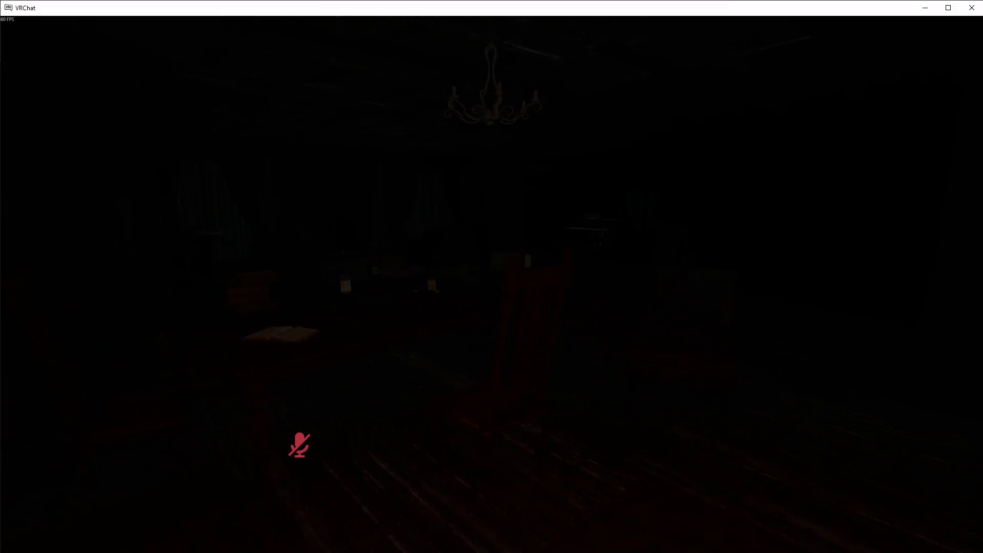
key("s")
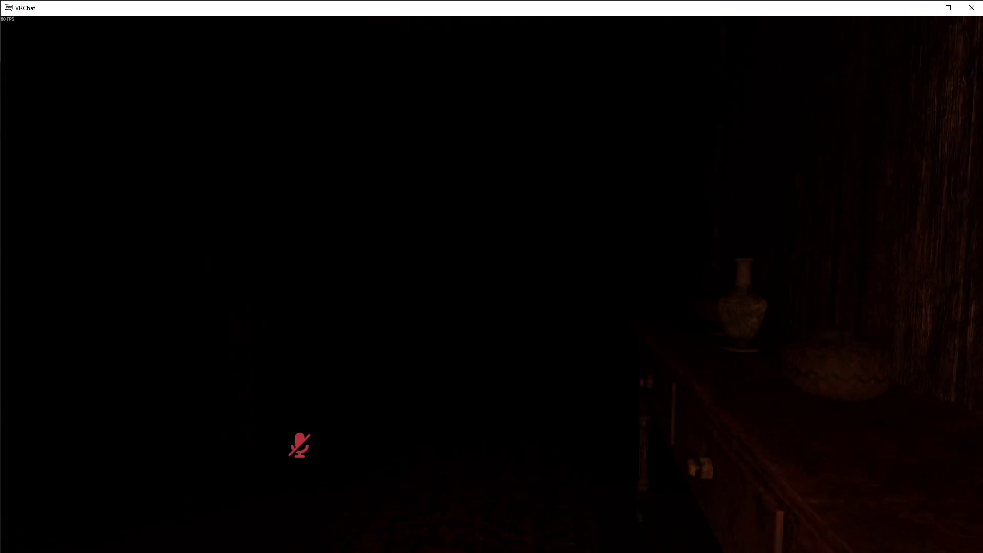
key("a")
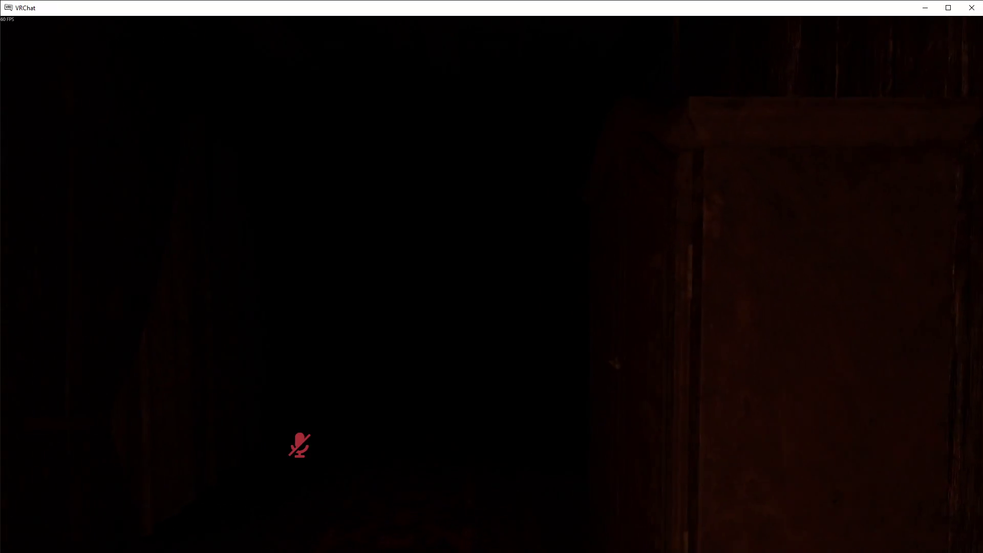
key("d")
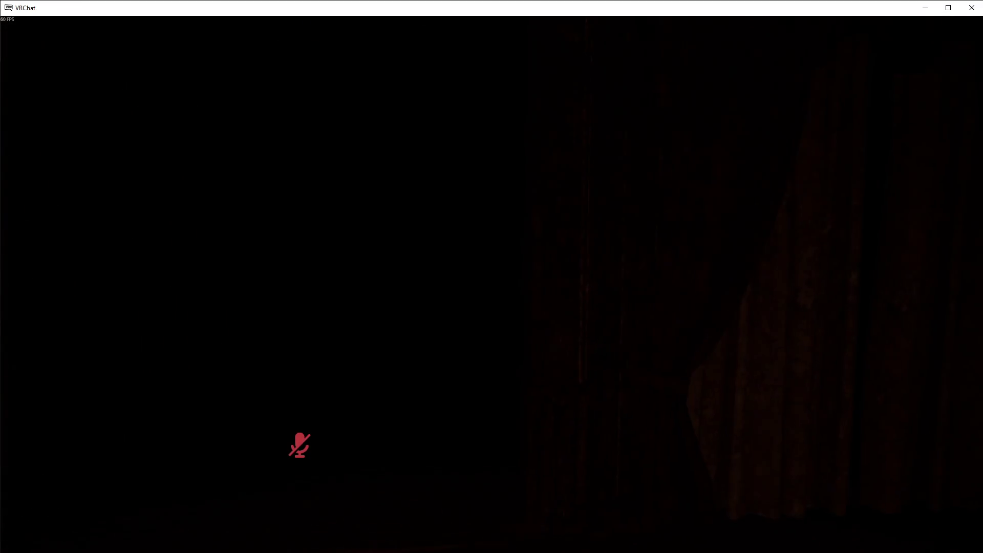
key("a")
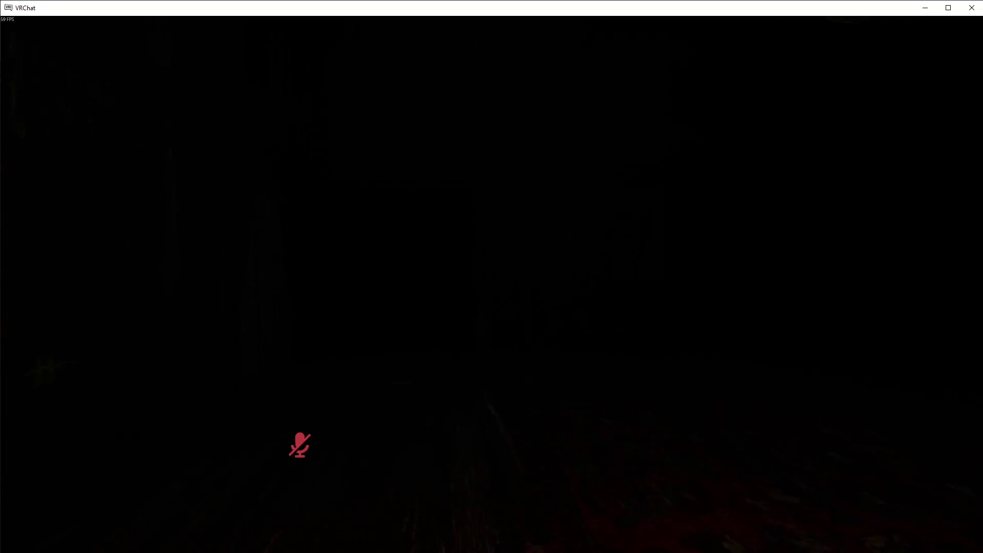
key("d")
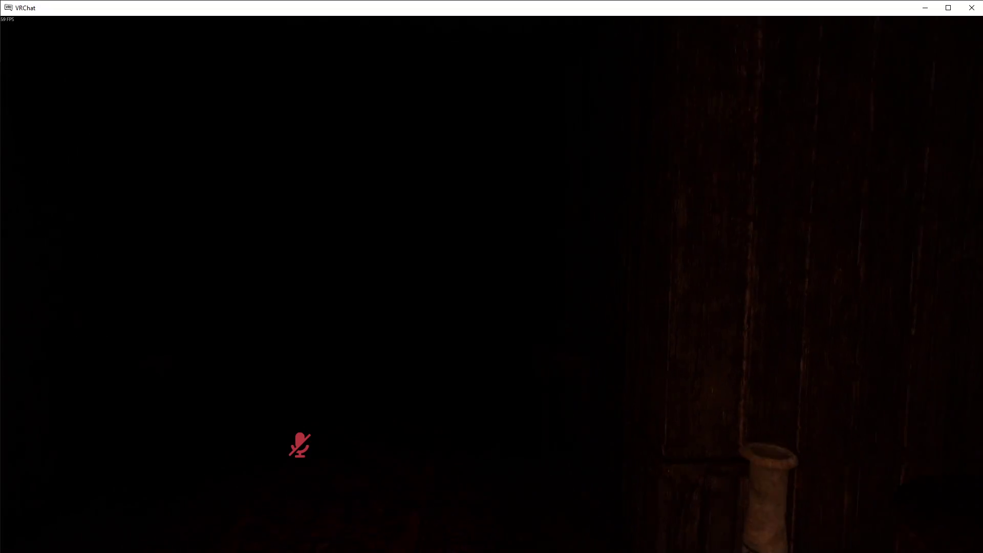
key("d")
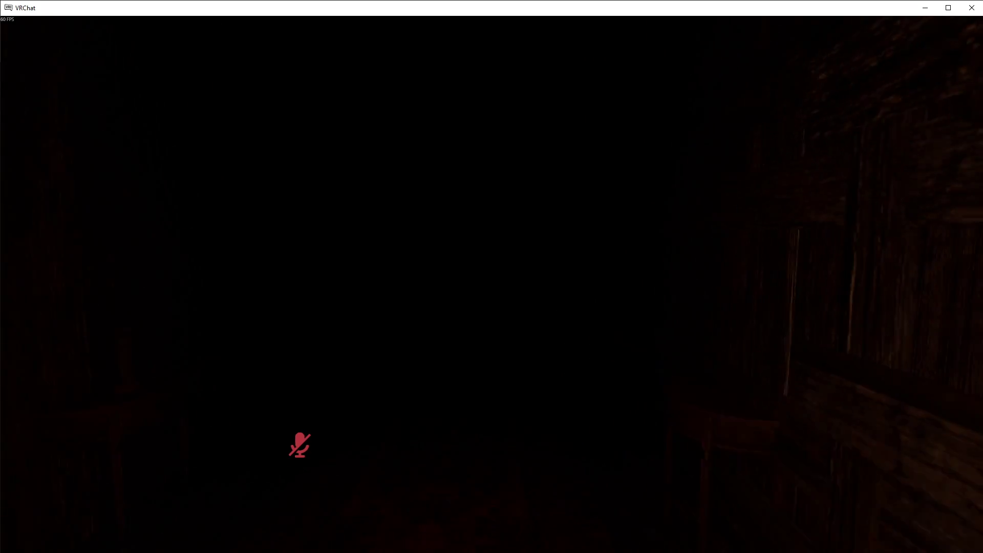
key("a")
Open the door, walk up to the candlestick table and open the ornate box
key("w")
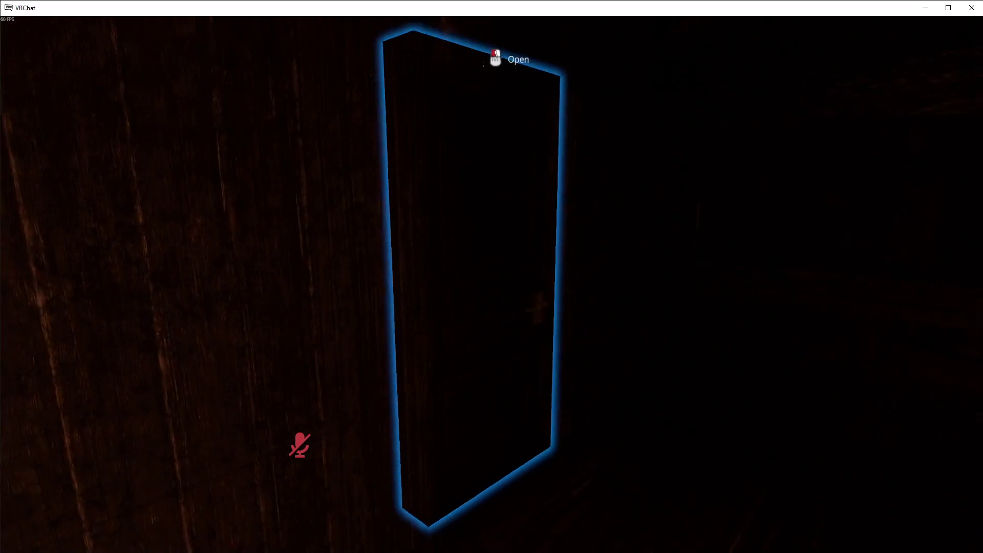
left_click(491, 277)
key("w")
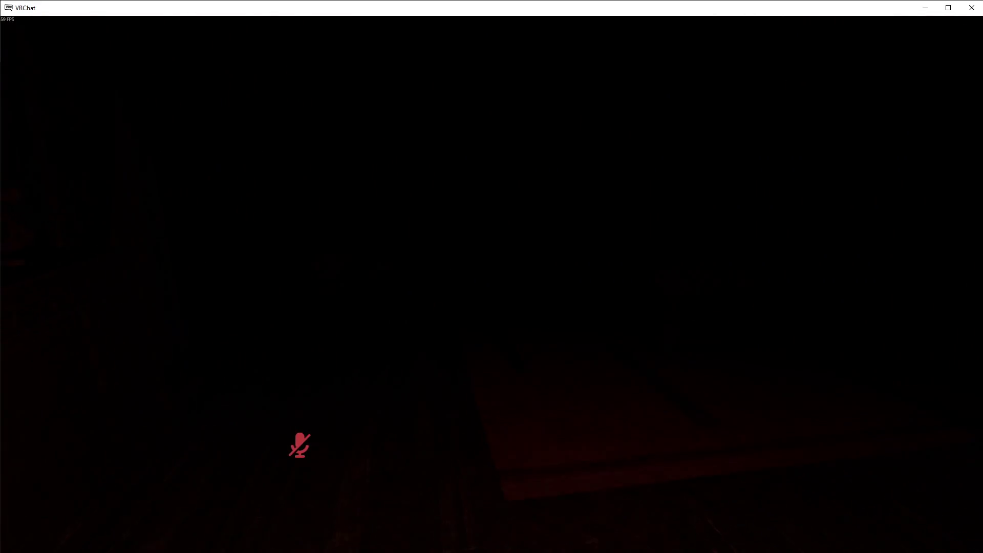
key("w")
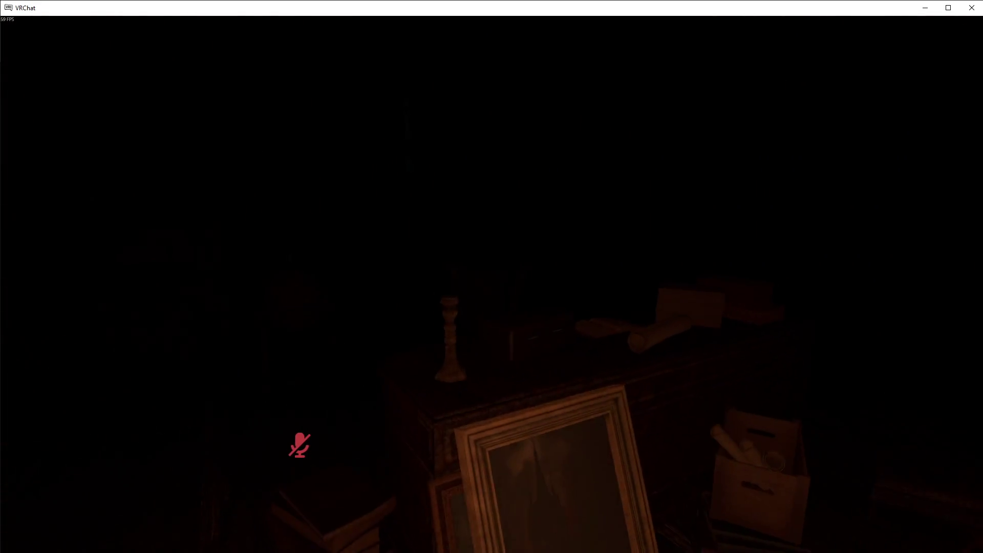
left_click(492, 277)
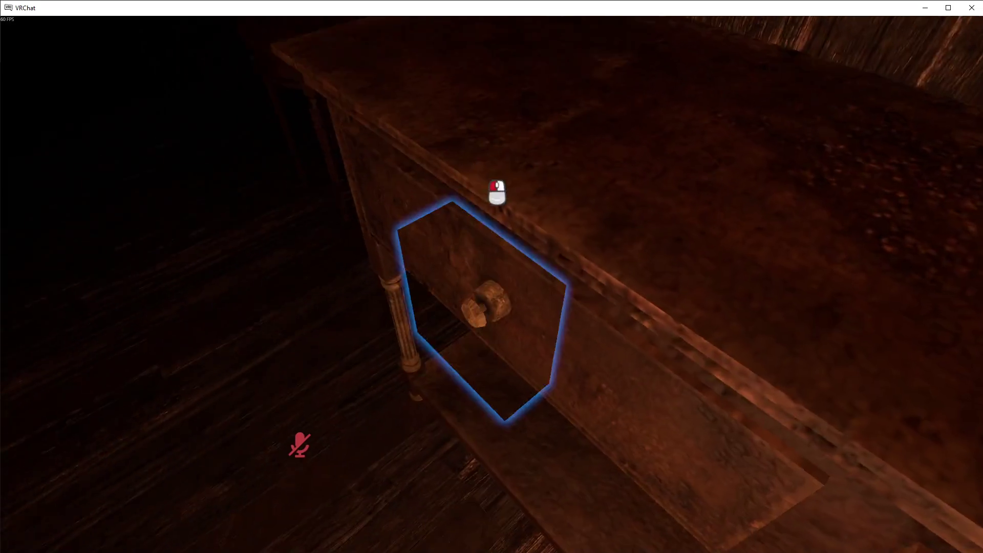
Pull open the table drawer
left_click(492, 277)
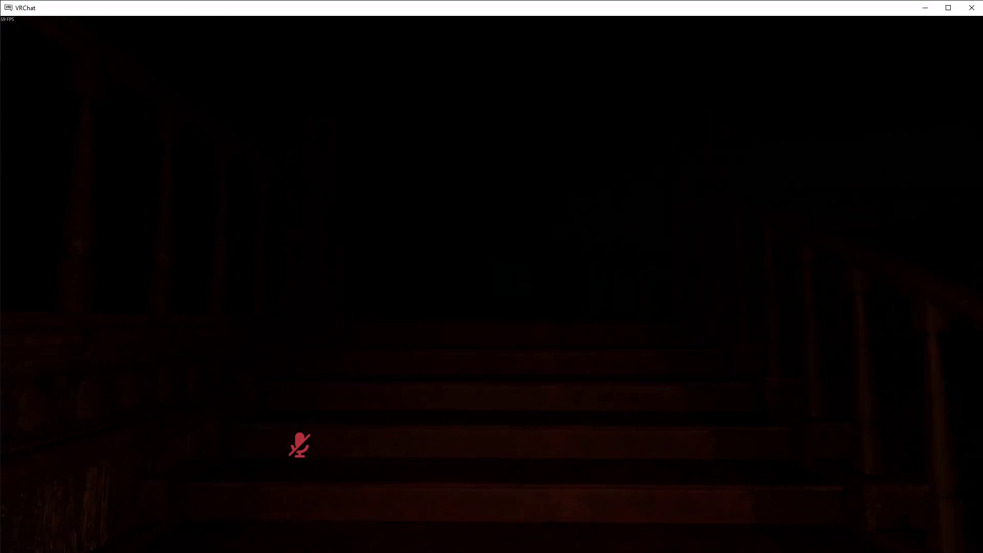
Walk up to the glowing item list, open the double doors, and bring up the Teleports/Props/AI menu
key("w")
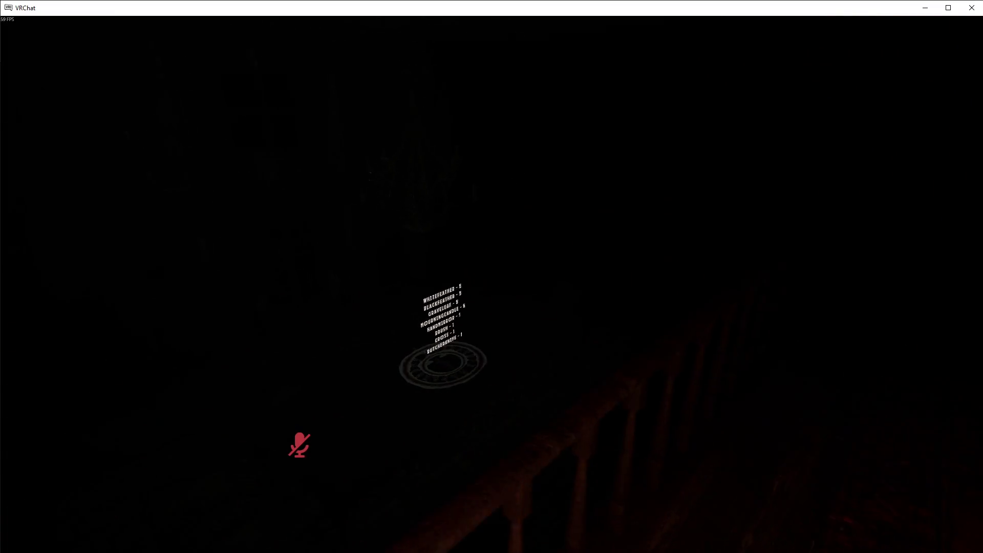
key("w")
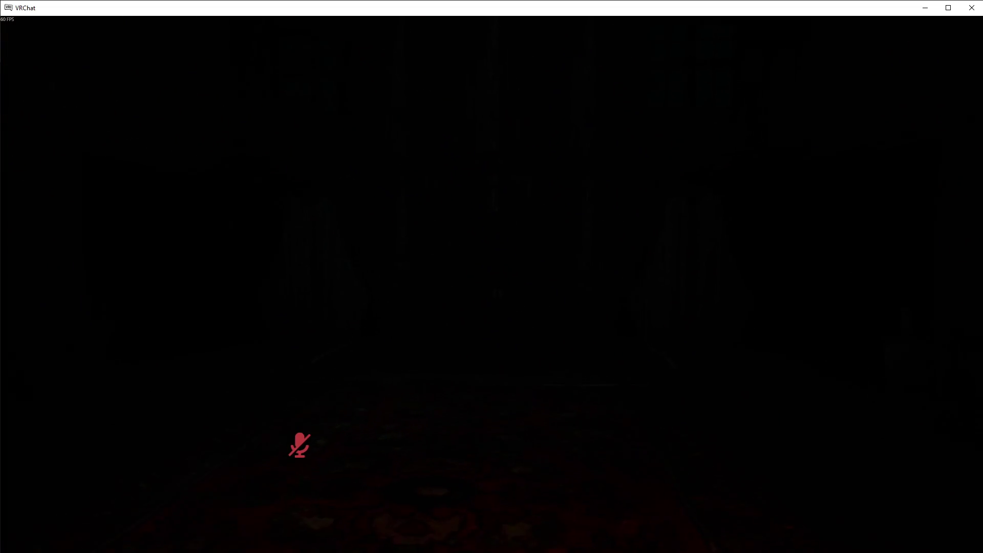
left_click(492, 277)
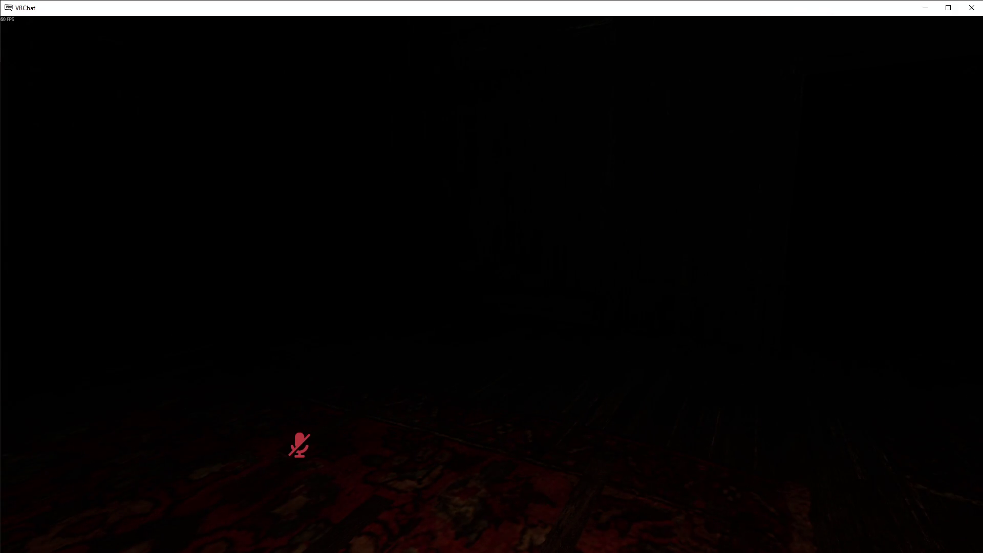
key("e")
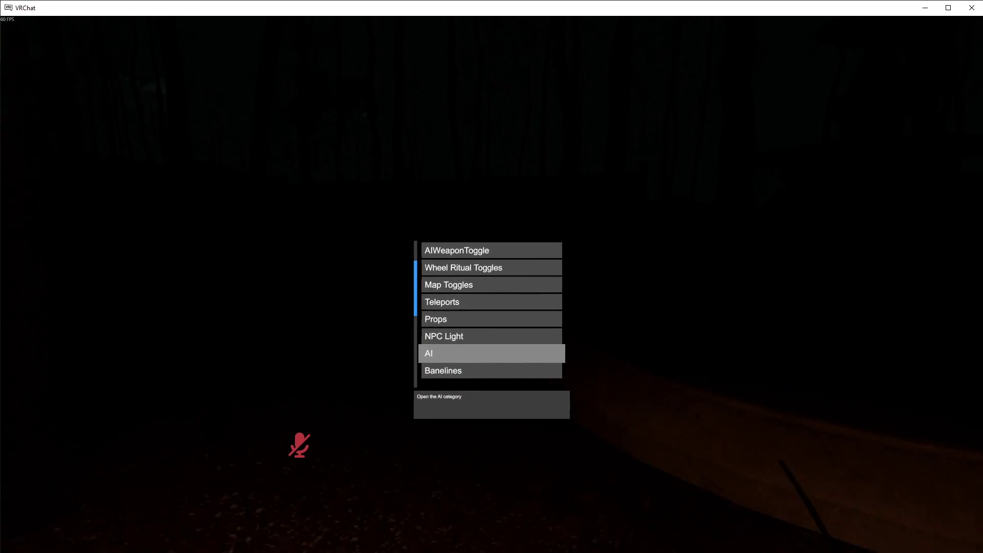
Spawn the ghost AI figure from the AI category, then reopen the world's category list
key("e")
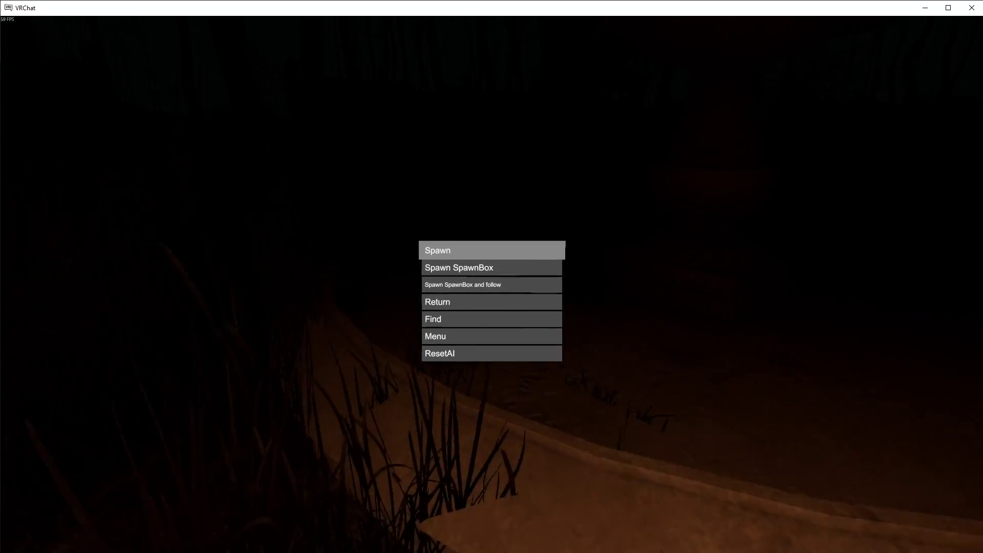
left_click(491, 277)
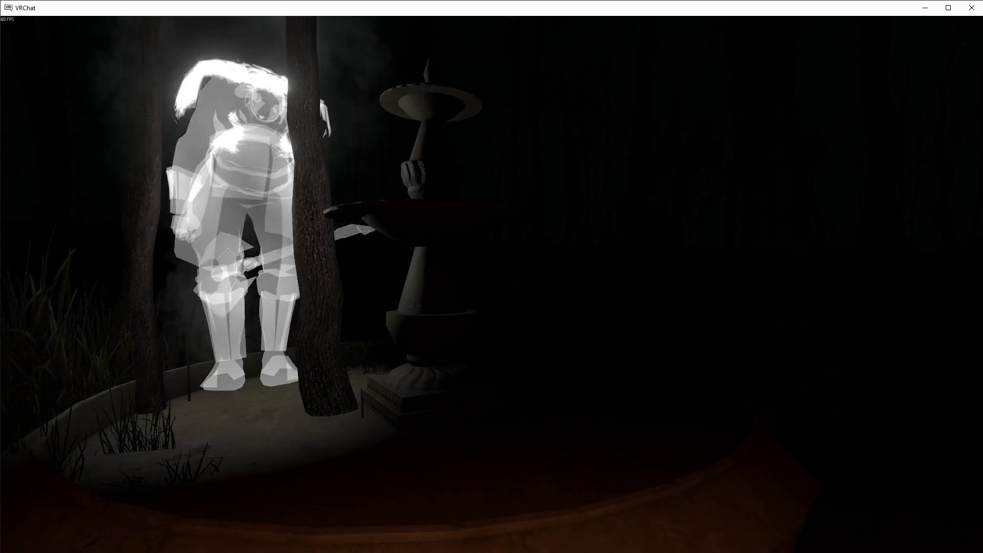
key("r")
left_click(492, 277)
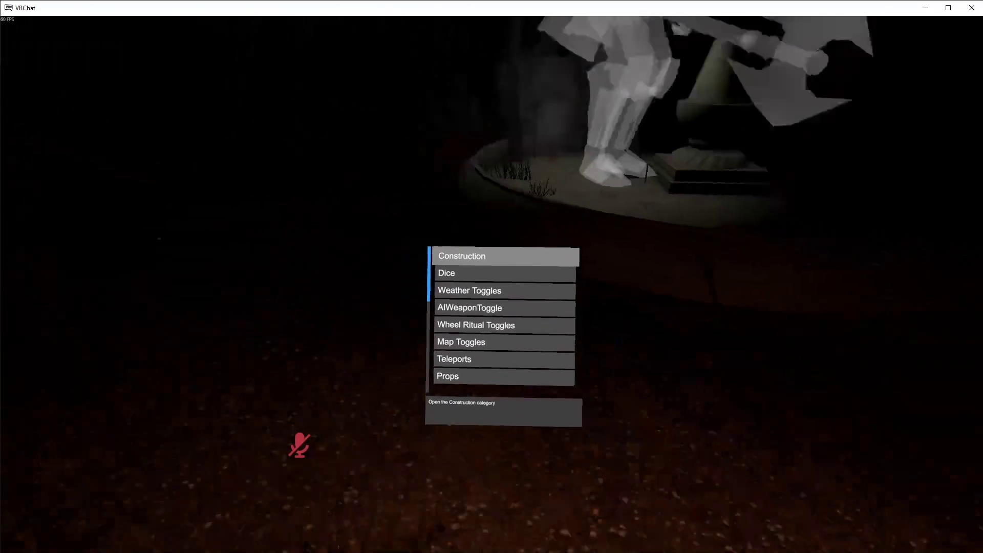
scroll(492, 277, "down", 3)
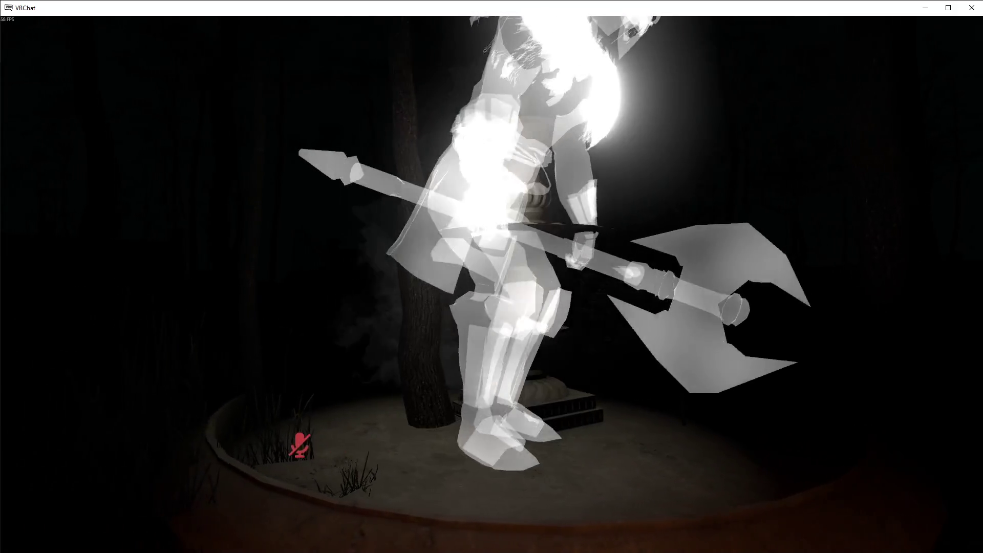
Walk toward the ghost figure and the tree beside the fountain
key("w")
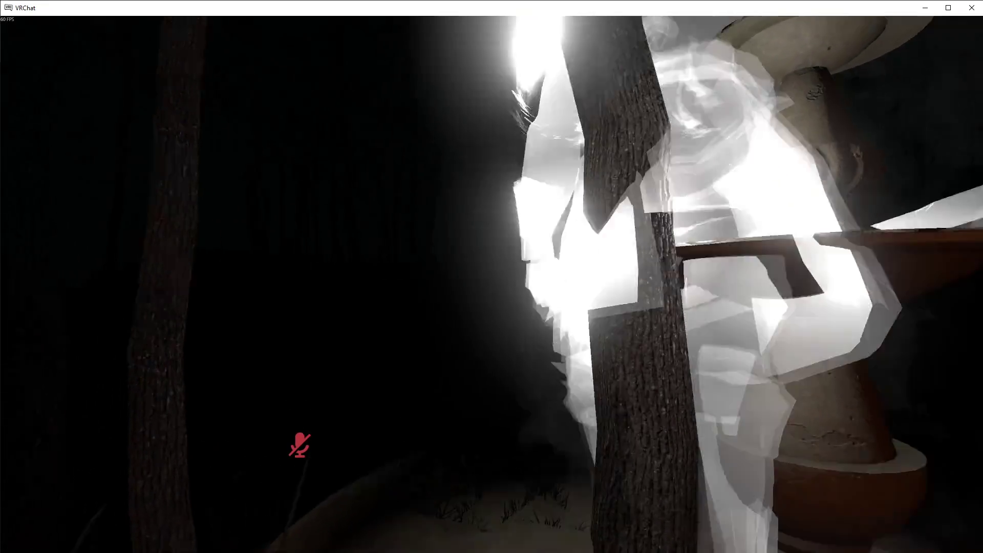
key("w")
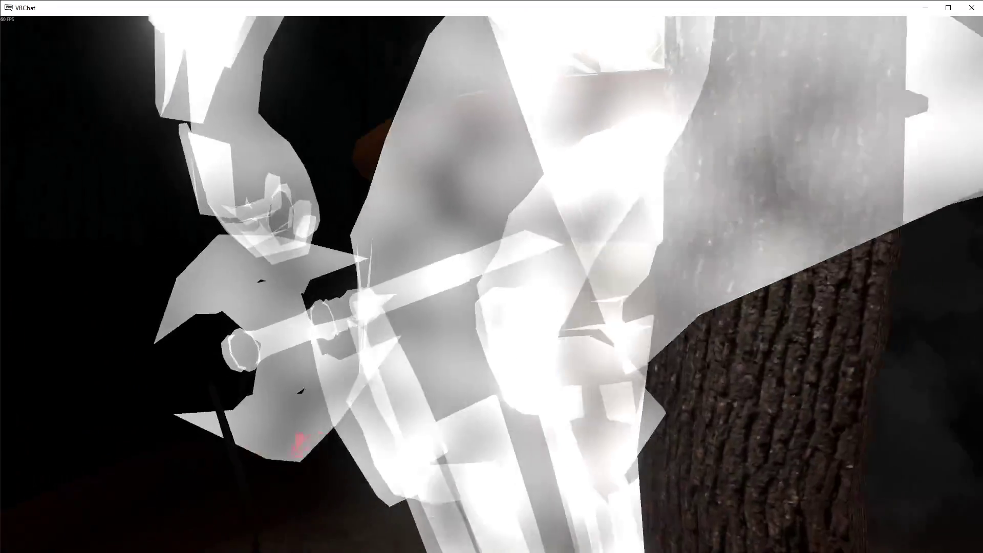
key("w")
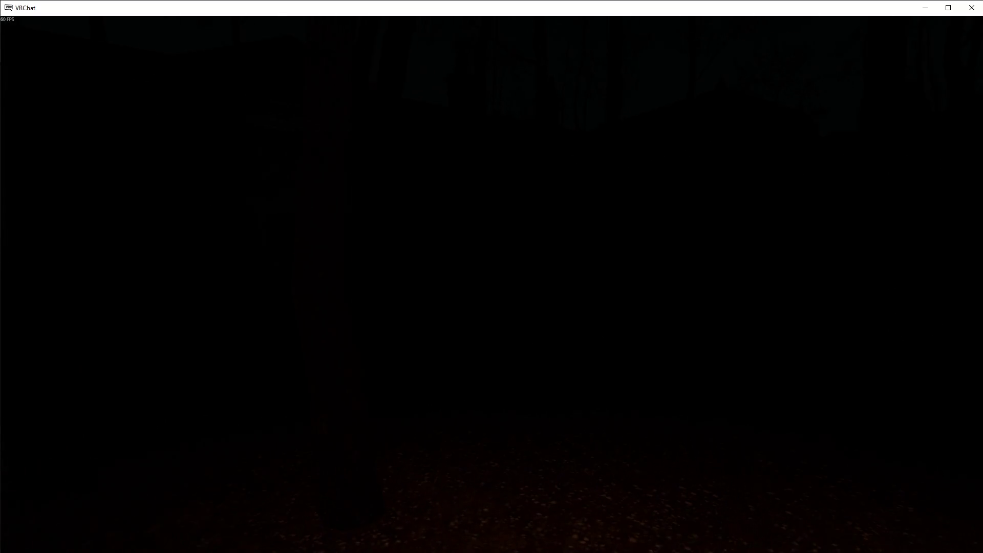
Bring up the Quick Menu audio settings with World volume at 0%, then go back from the clip
key("Escape")
left_click(525, 481)
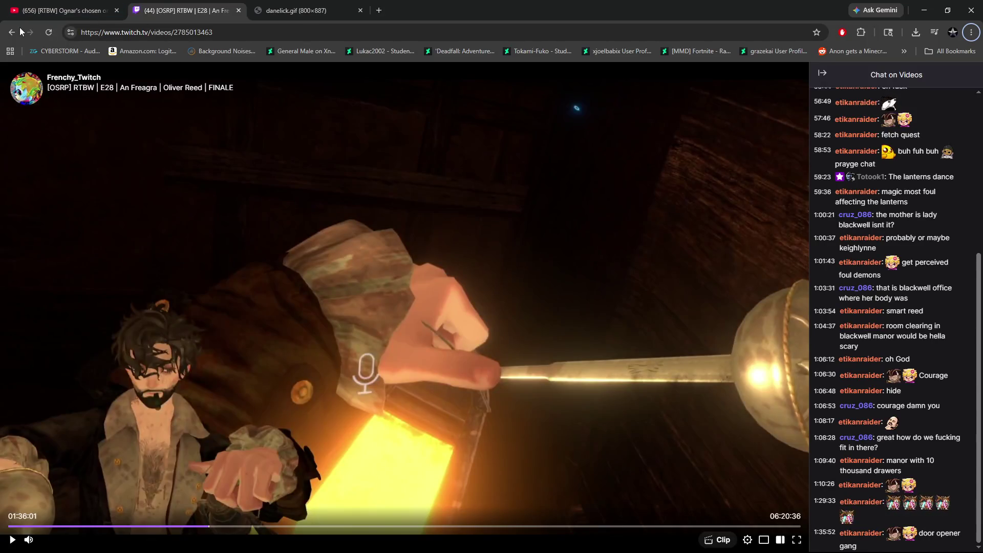
left_click(13, 32)
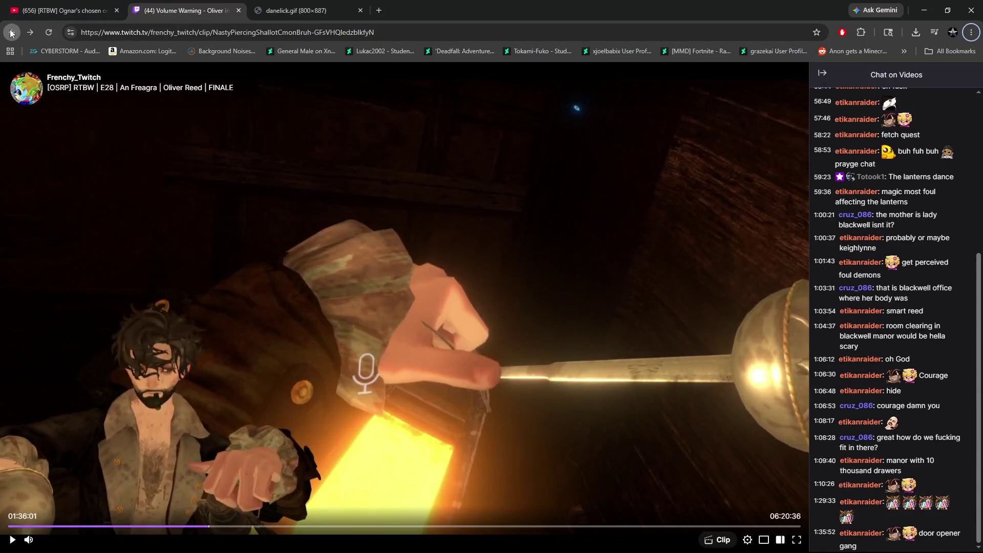
Go back twice from the clip to the Frenchy_Twitch channel home page
left_click(11, 33)
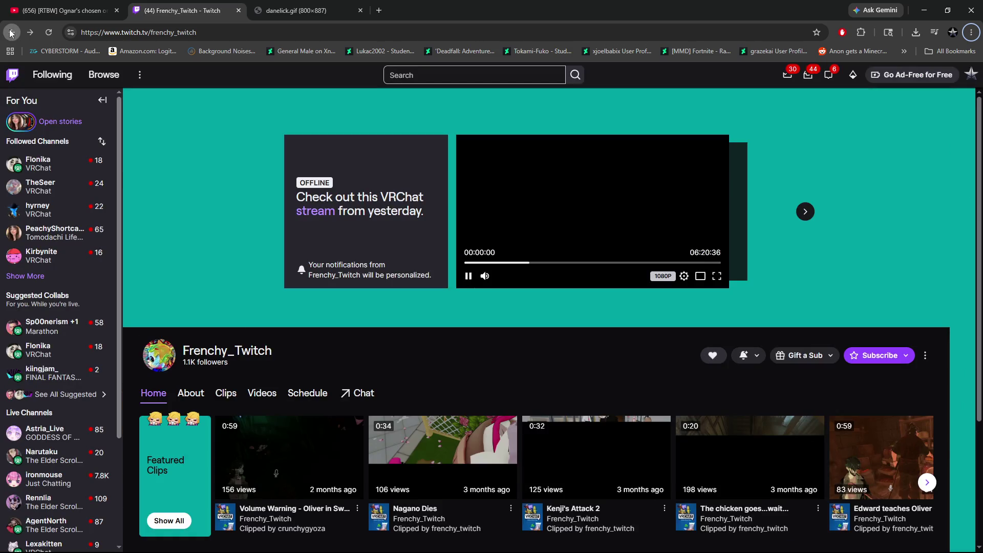
left_click(11, 34)
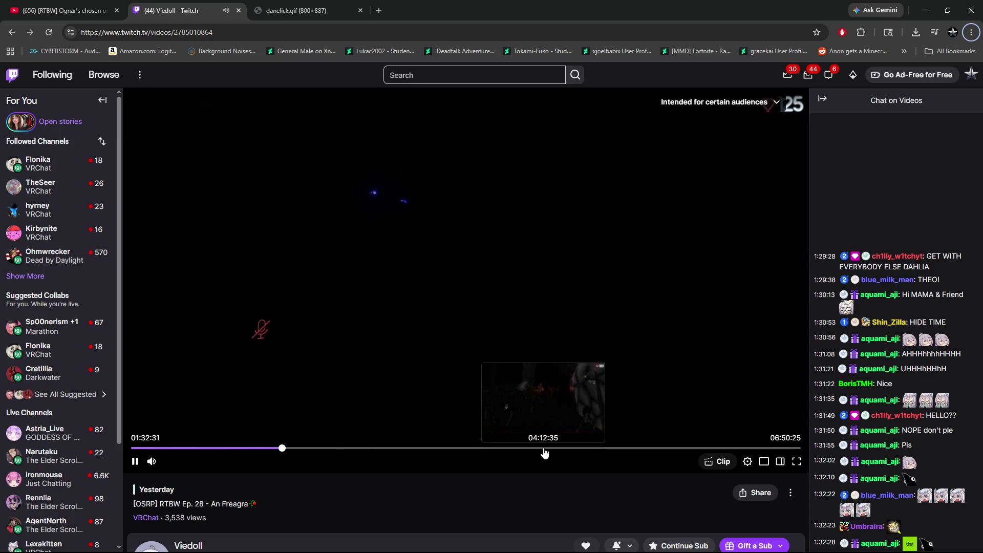
Seek the RTBW Ep. 28 VOD to about 04:12:35 in theatre mode, replay a few seconds, pause at 04:13:23
left_click(544, 449)
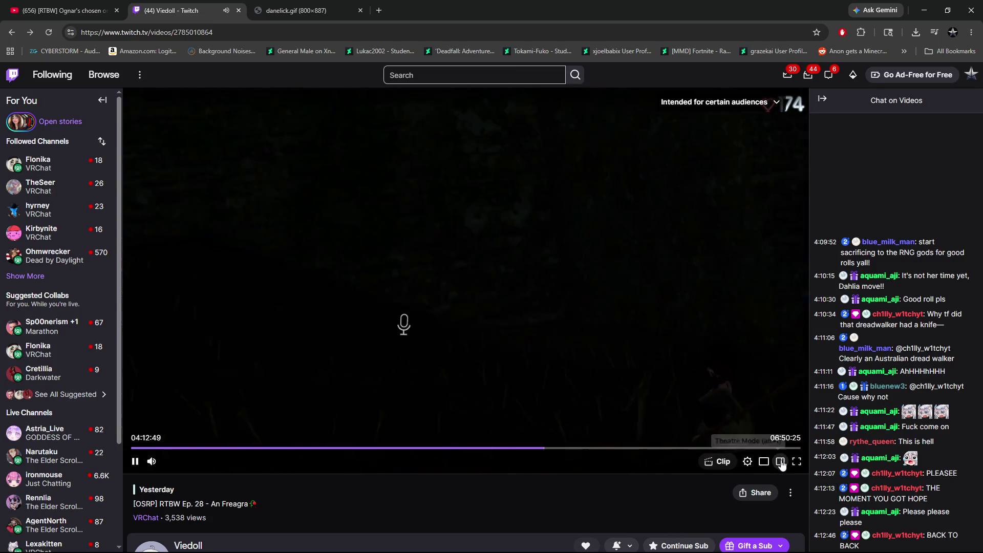
left_click(780, 461)
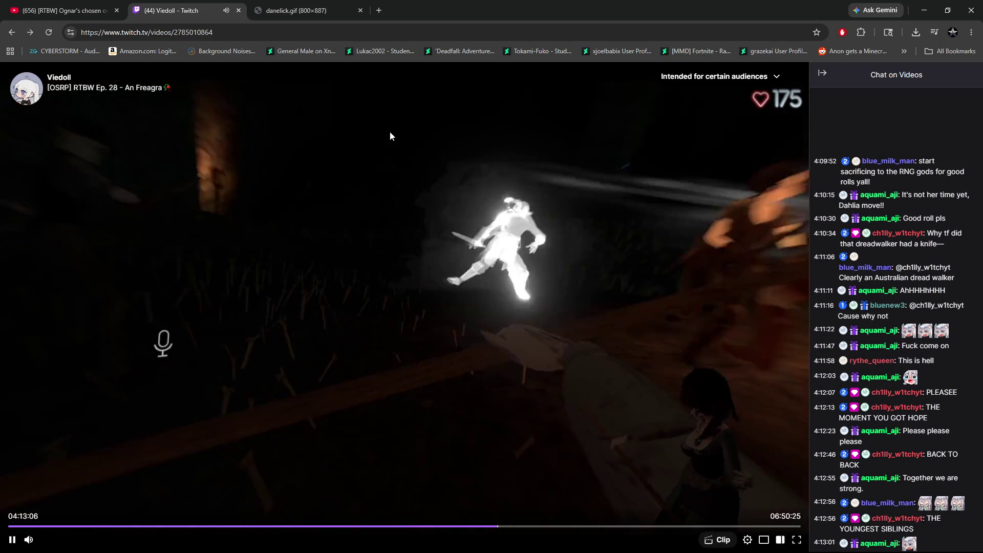
left_click(519, 390)
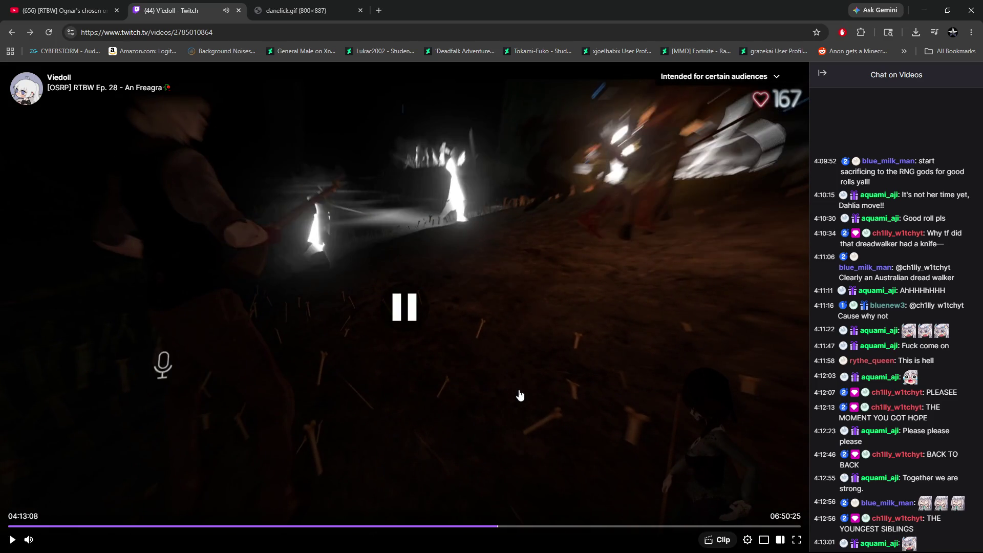
key("Left")
left_click(465, 297)
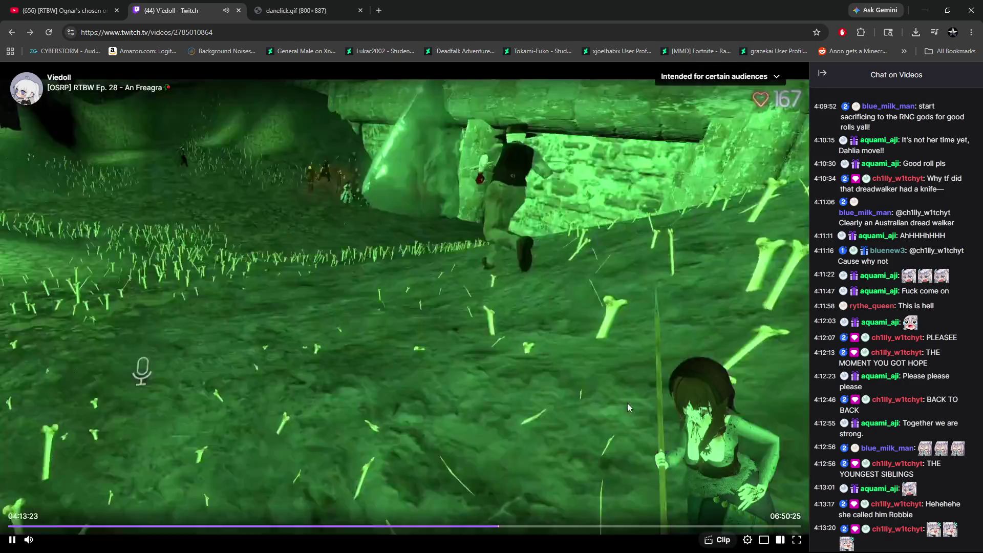
left_click(622, 407)
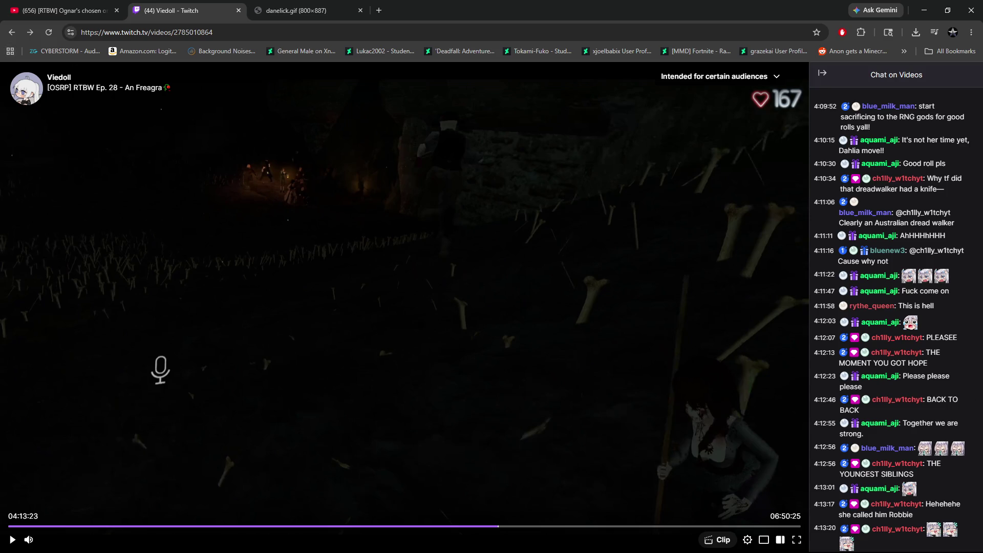
key("alt+Tab")
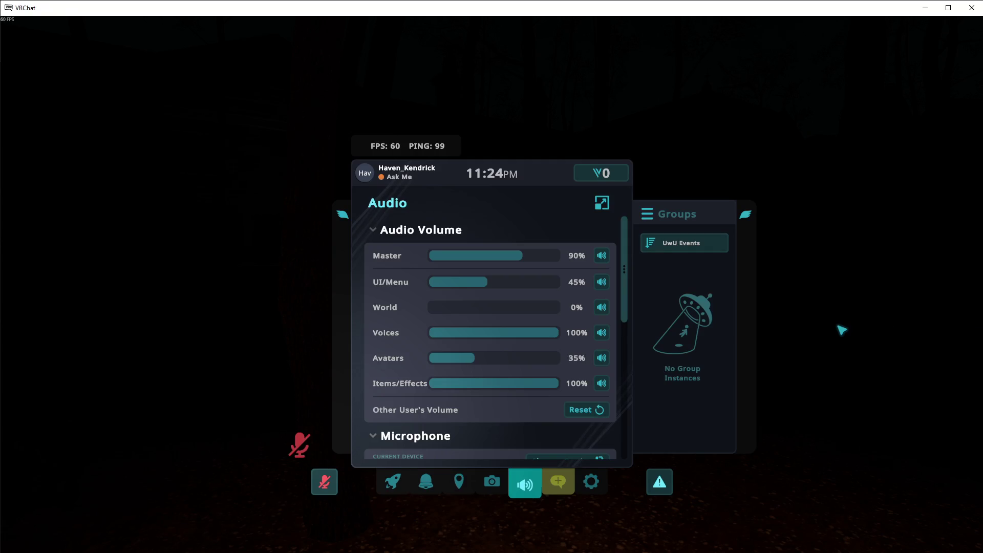
Close VRChat's Audio quick menu and switch over to the Unity editor
key("Escape")
scroll(492, 318, "down", 6)
key("alt+Tab")
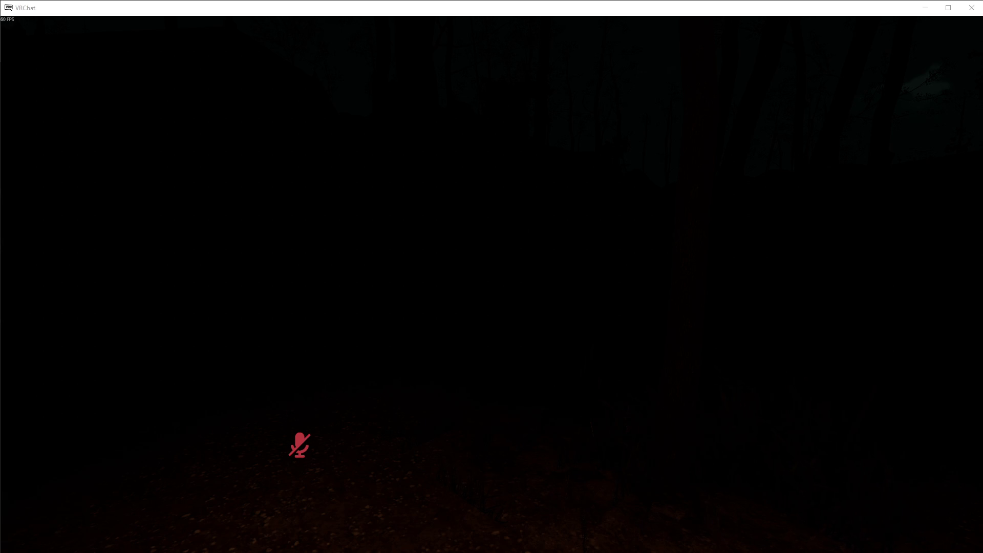
key("alt+Tab")
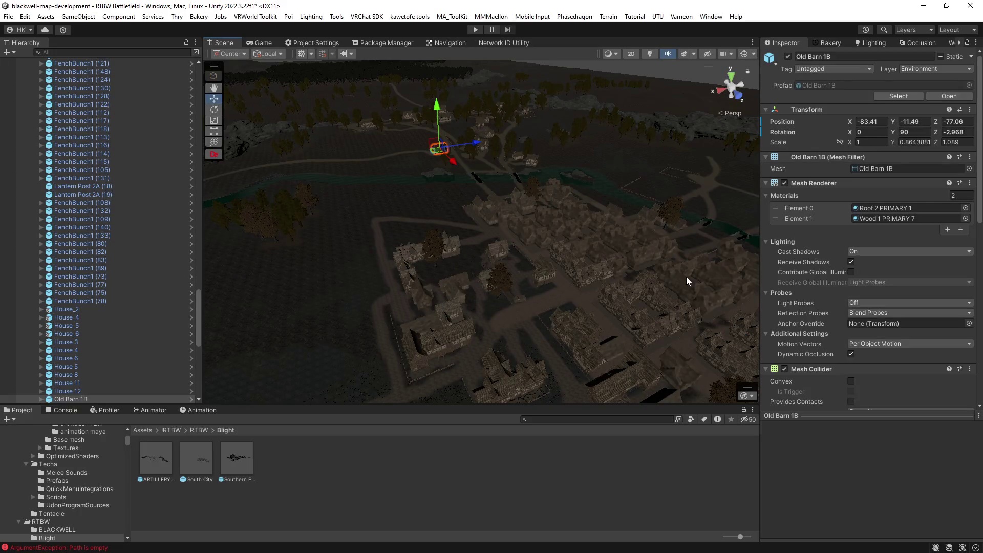
Pan the RTBW Battlefield Scene view across the village toward the river, then switch to the comic in Chrome
mouse_move(585, 274)
left_mouse_down()
mouse_move(441, 248)
mouse_move(501, 263)
mouse_move(628, 266)
mouse_move(654, 226)
mouse_move(417, 222)
mouse_move(342, 253)
mouse_move(300, 253)
mouse_move(468, 259)
mouse_move(355, 233)
mouse_move(391, 268)
mouse_move(435, 275)
left_mouse_up()
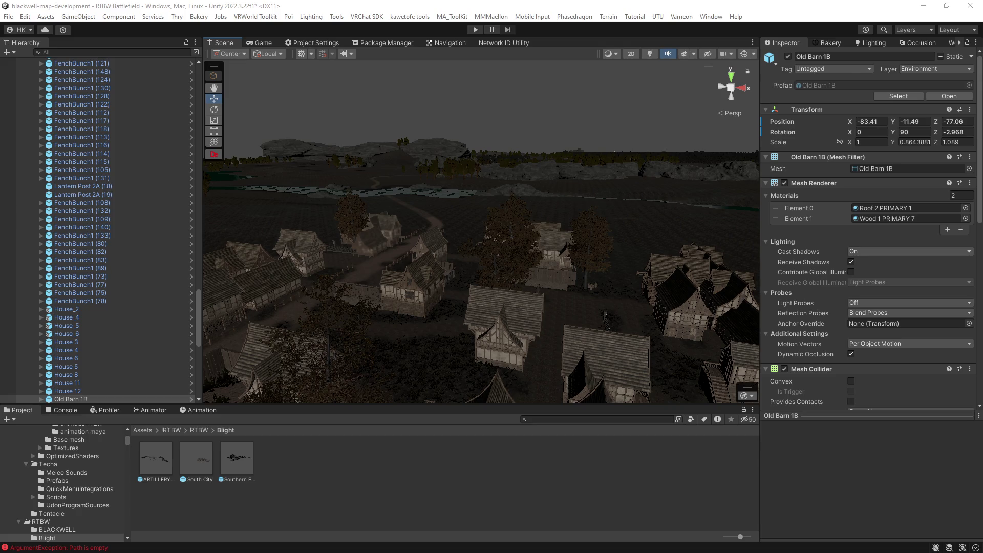
key("alt+Tab")
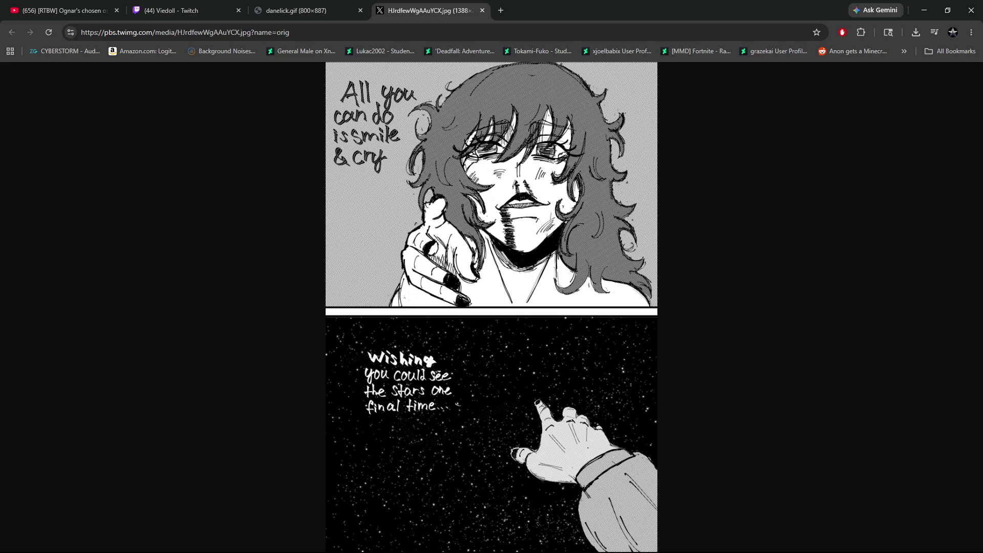
Switch to the browser window holding the twimg artwork
key("alt+Tab")
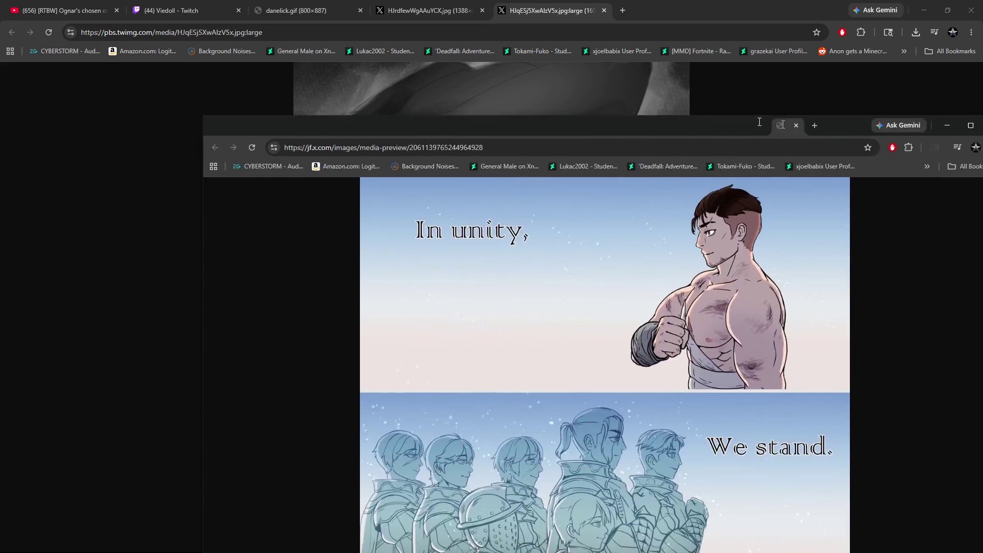
Drag the detached image window's tab back into the main Chrome window
left_click_drag(246, 125, 674, 10)
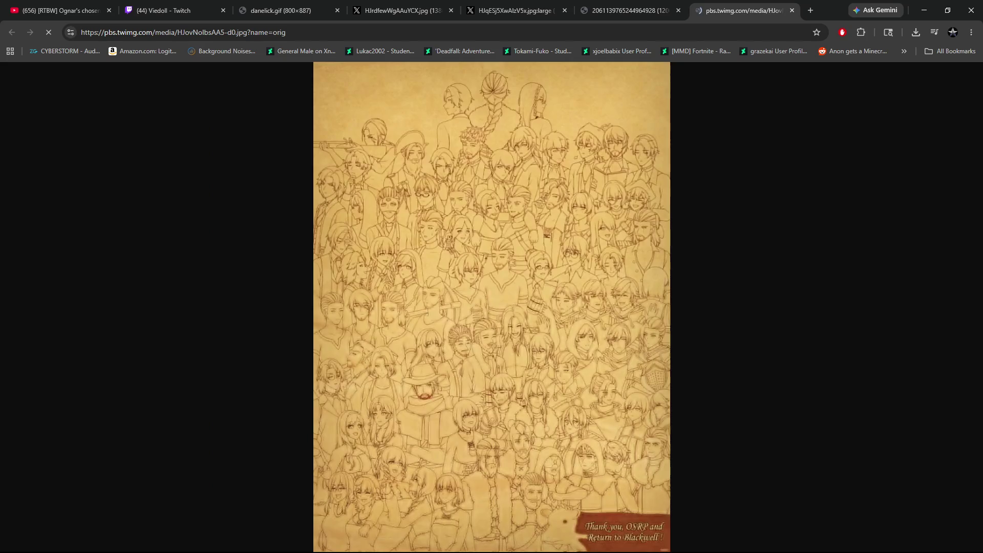
Enlarge the group line drawing in X's viewer, copy the full-size image, and position Krita's window
left_click(498, 147)
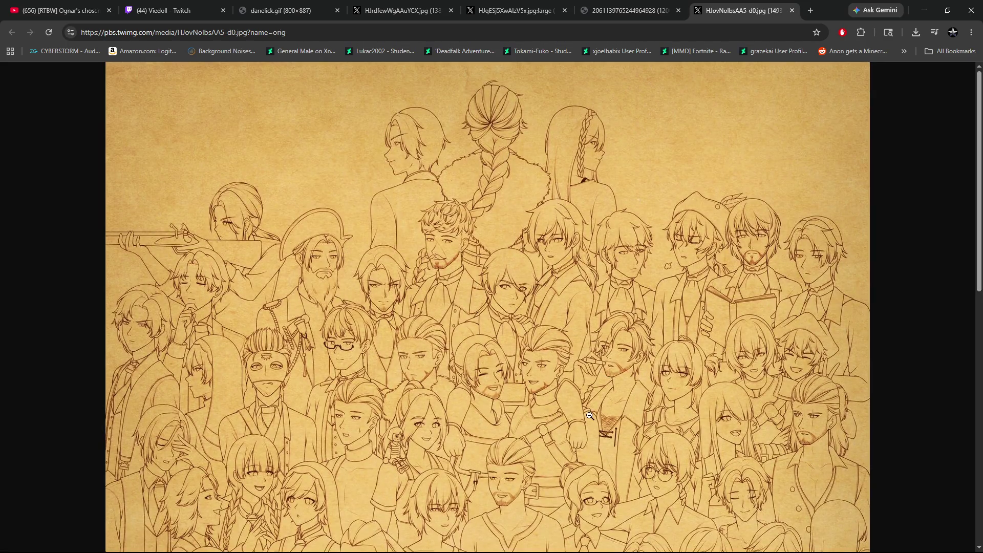
scroll(590, 416, "down", 1)
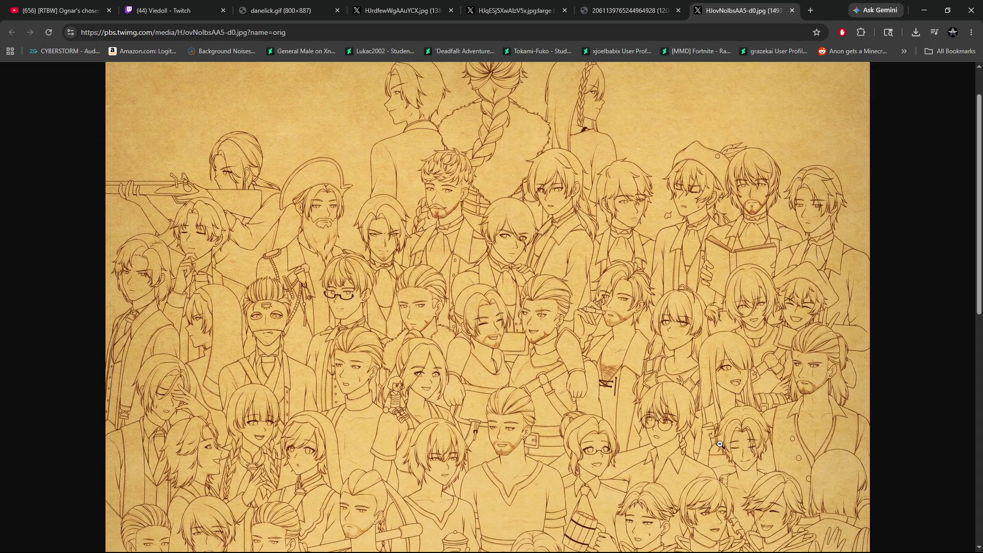
scroll(720, 445, "down", 1)
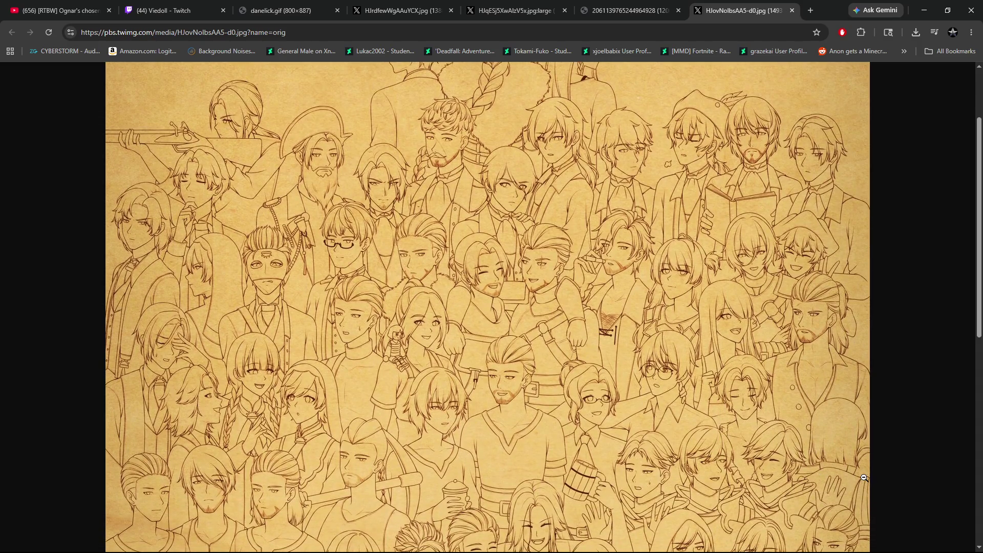
scroll(865, 478, "down", 1)
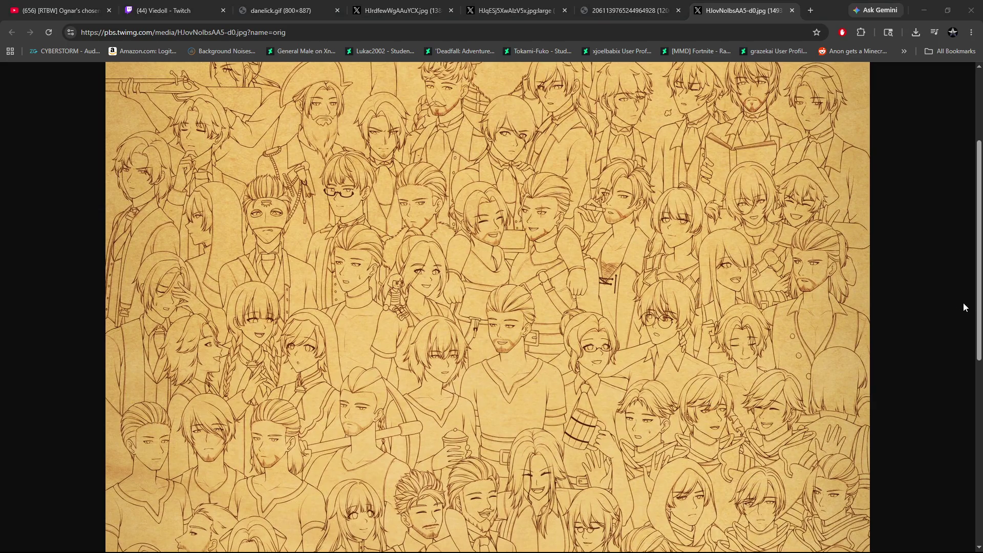
right_click(758, 267)
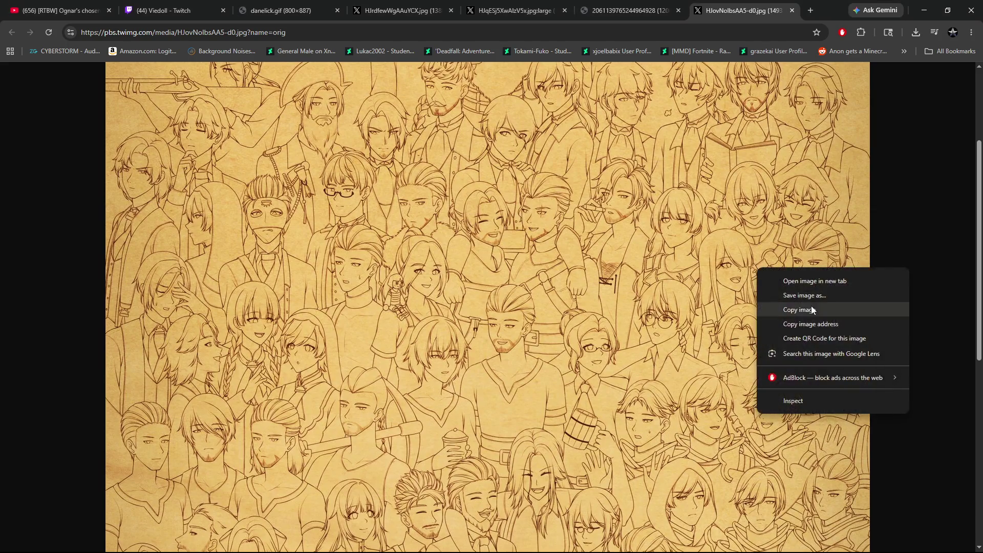
left_click(824, 311)
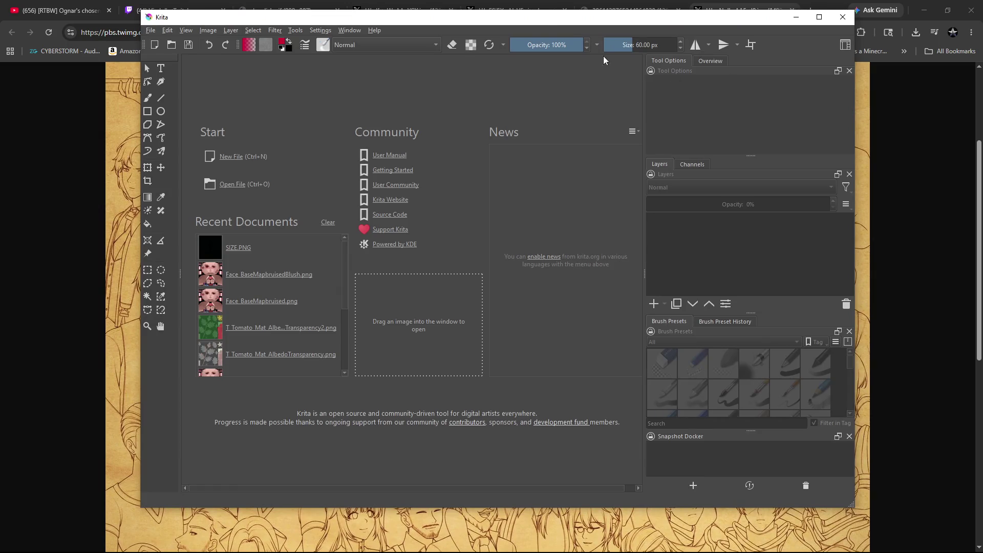
mouse_move(549, 24)
left_mouse_down()
mouse_move(697, 54)
mouse_move(982, 62)
left_mouse_up()
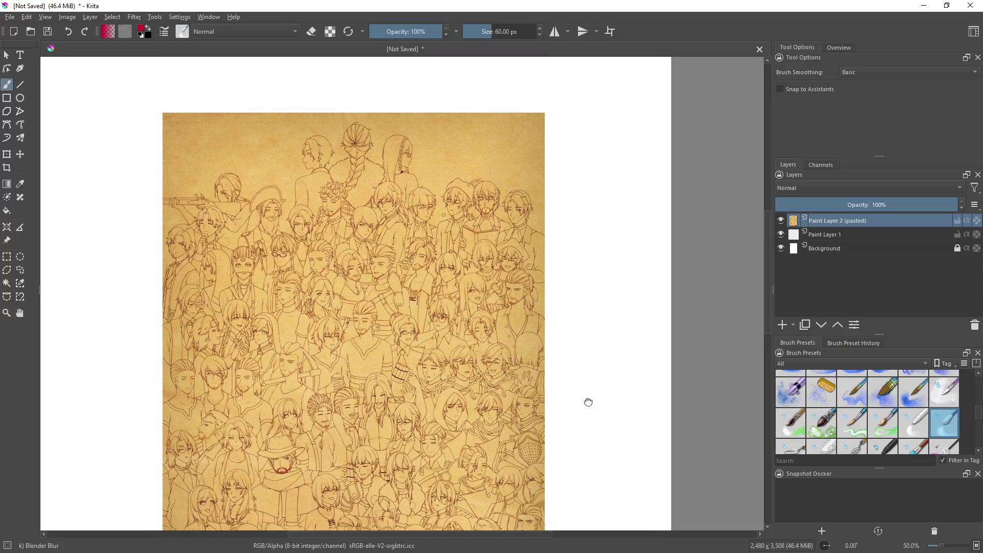
Move the pasted drawing layer below Paint Layer 1 and hide the Background layer
scroll(409, 277, "down", 1)
scroll(420, 295, "up", 1)
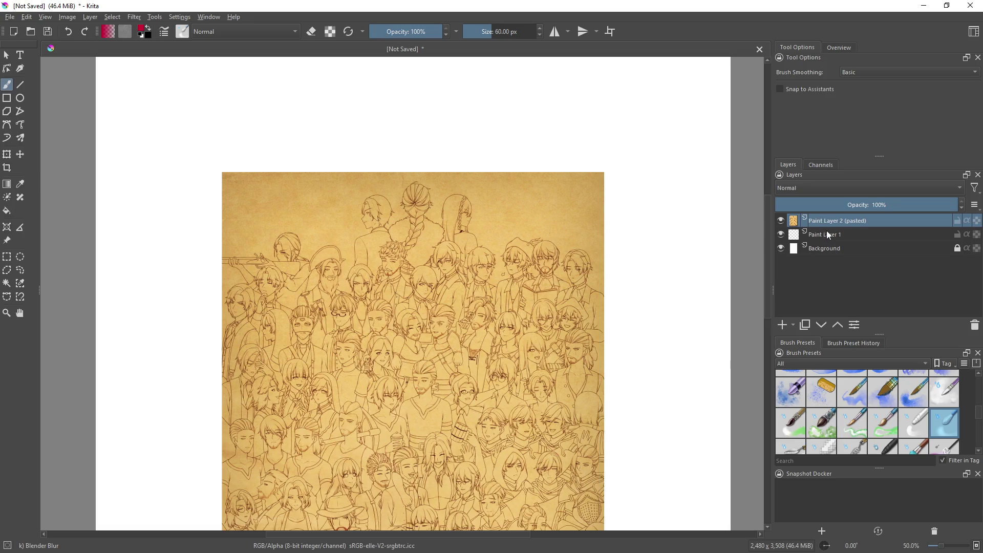
left_click(831, 251)
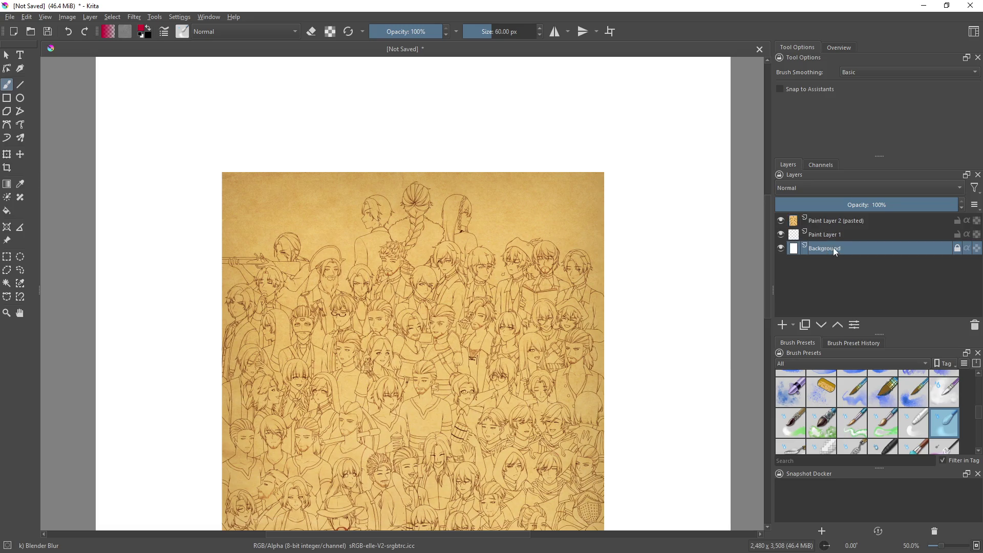
right_click(834, 248)
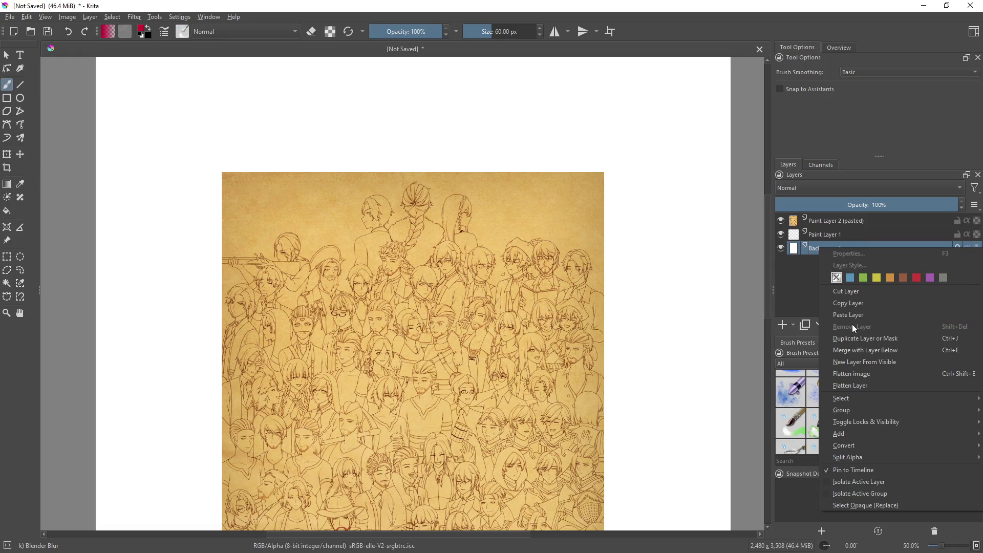
left_click_drag(817, 219, 817, 244)
left_click(828, 250)
left_click(781, 248)
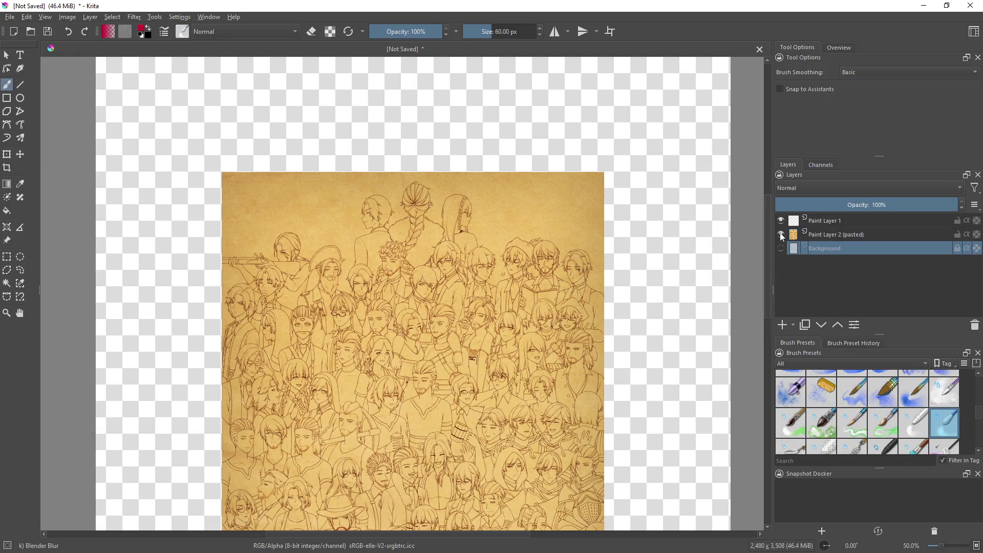
Delete the empty Paint Layer 1 via its layer menu
left_click(818, 222)
right_click(819, 221)
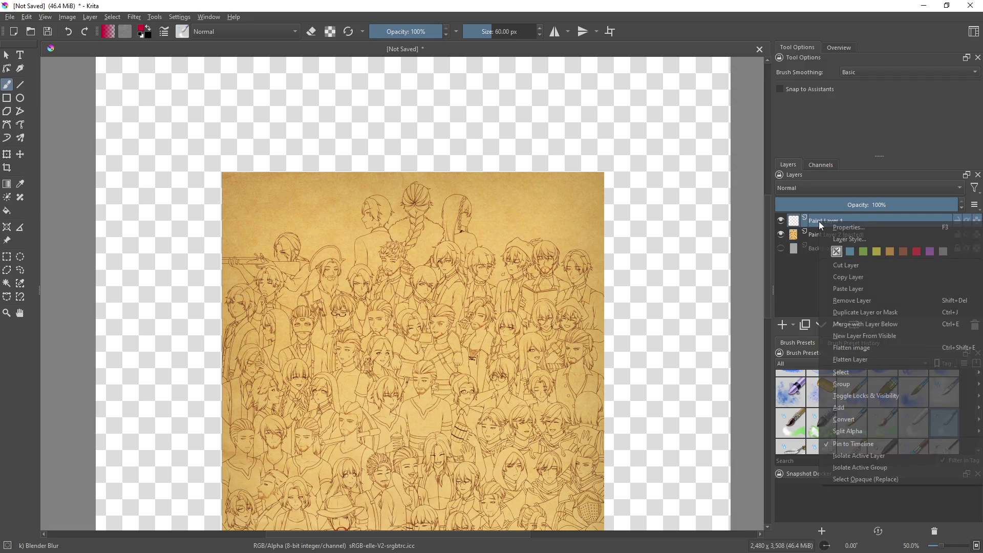
left_click(860, 299)
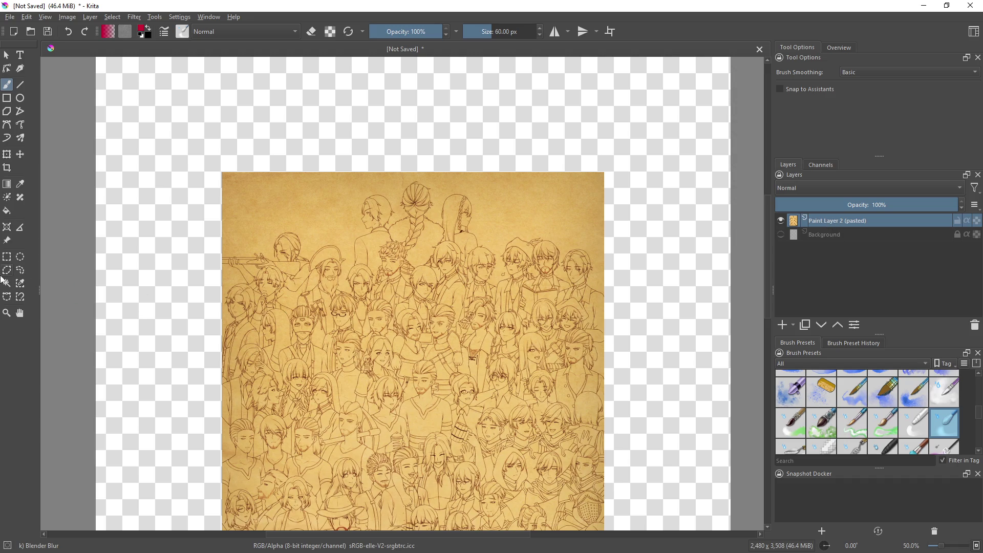
Resize the pasted drawing with the Transform tool, undoing the first attempt and redoing it
left_click(6, 155)
scroll(298, 292, "down", 2)
left_click_drag(286, 271, 219, 166)
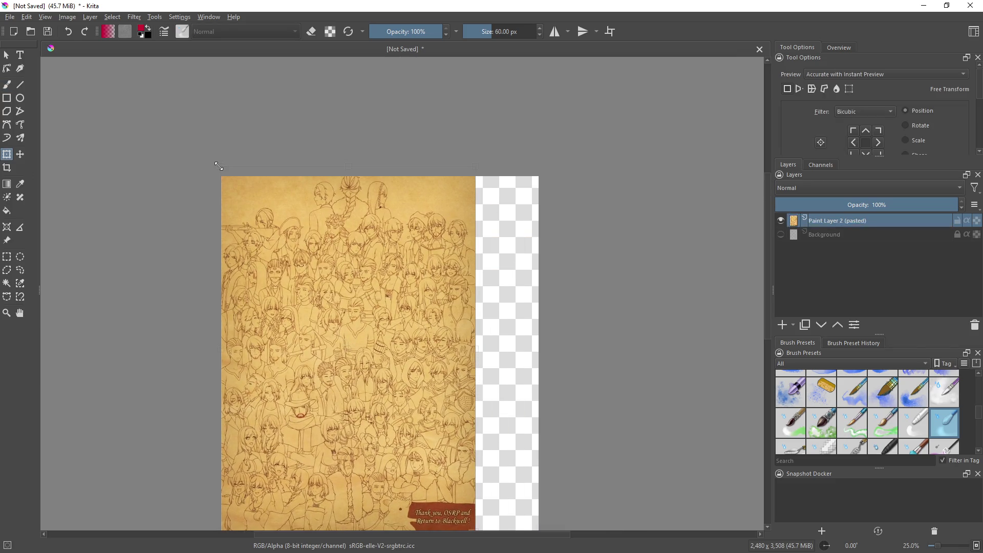
key("ctrl+z")
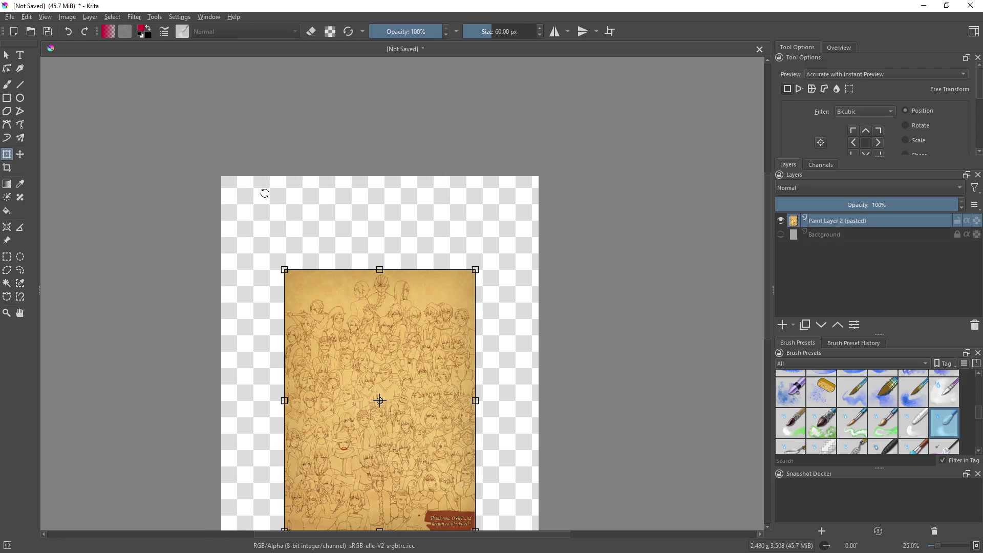
left_click_drag(285, 270, 182, 146)
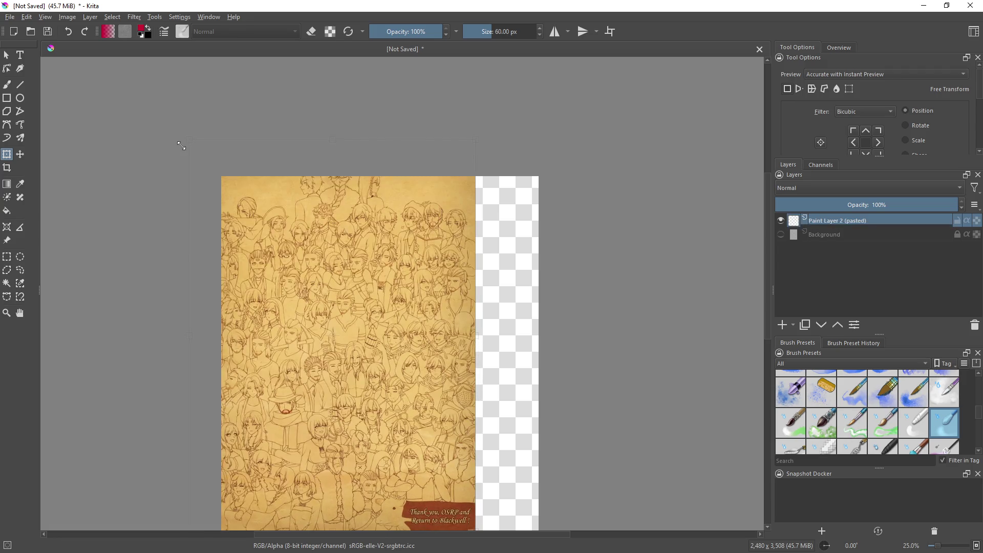
Move the drawing into place on the canvas and apply the transform
left_click_drag(382, 340, 379, 355)
left_click_drag(566, 282, 576, 214)
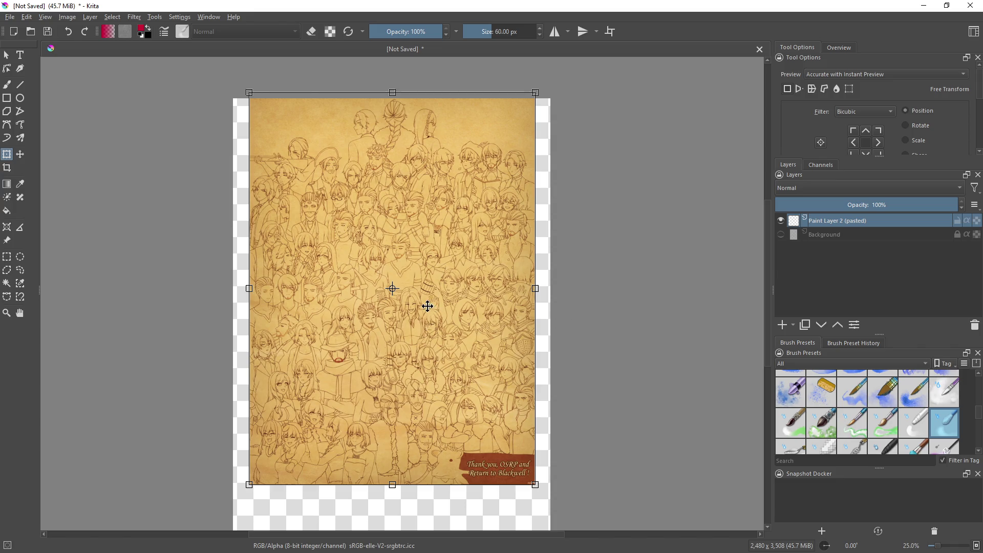
scroll(683, 259, "down", 3)
left_click_drag(446, 253, 444, 283)
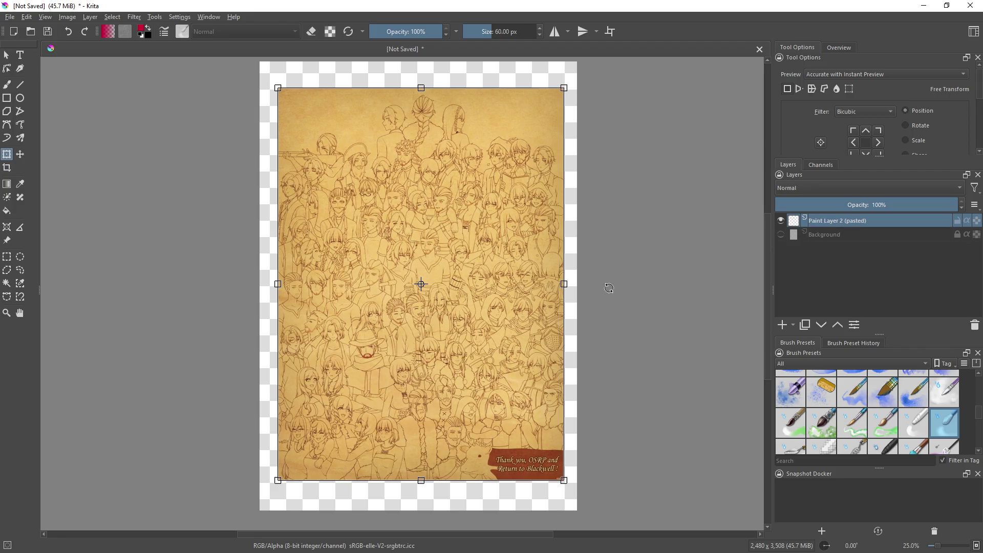
scroll(635, 281, "up", 1)
scroll(563, 359, "up", 1)
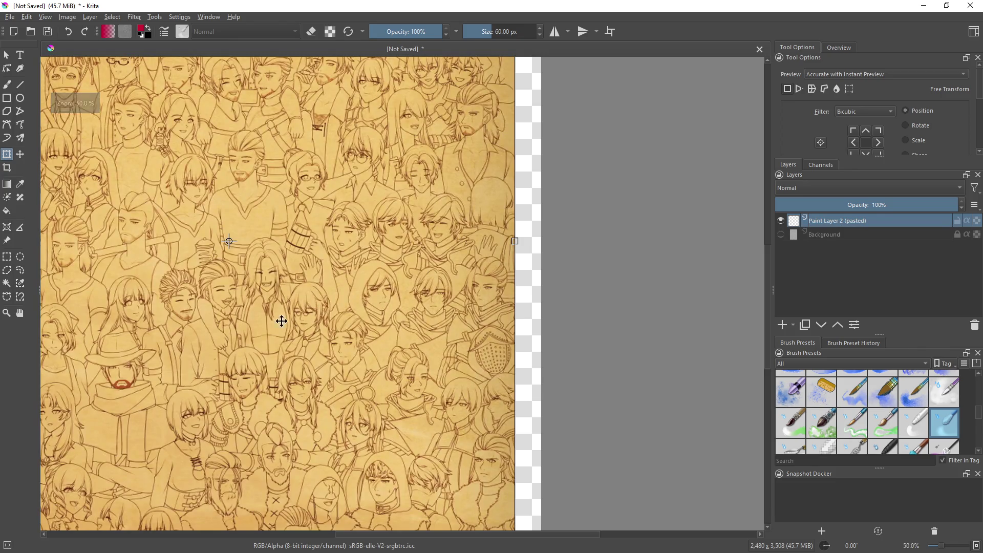
key("Return")
left_click(7, 84)
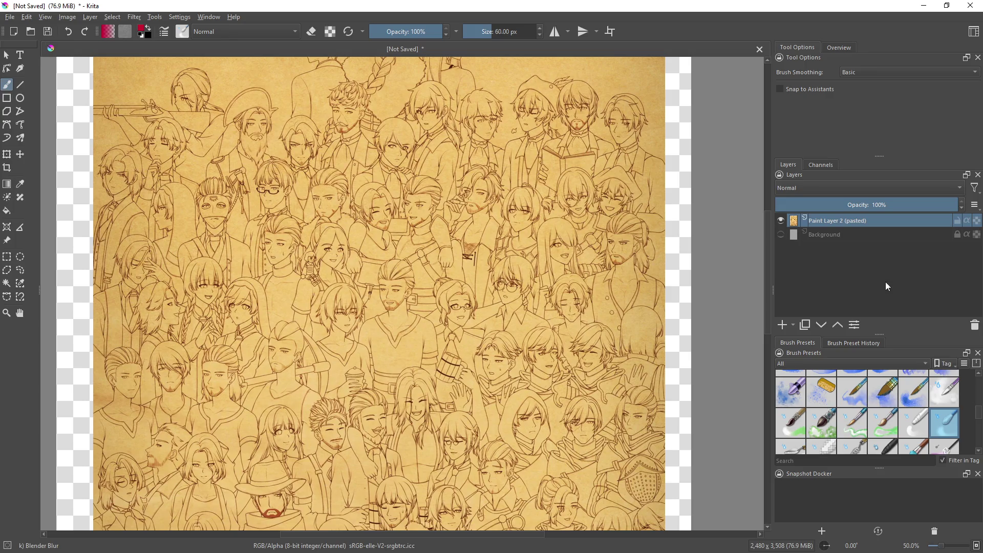
Choose the Line tool and pick bright red from the pop-up palette's colour triangle
left_click_drag(400, 284, 533, 378)
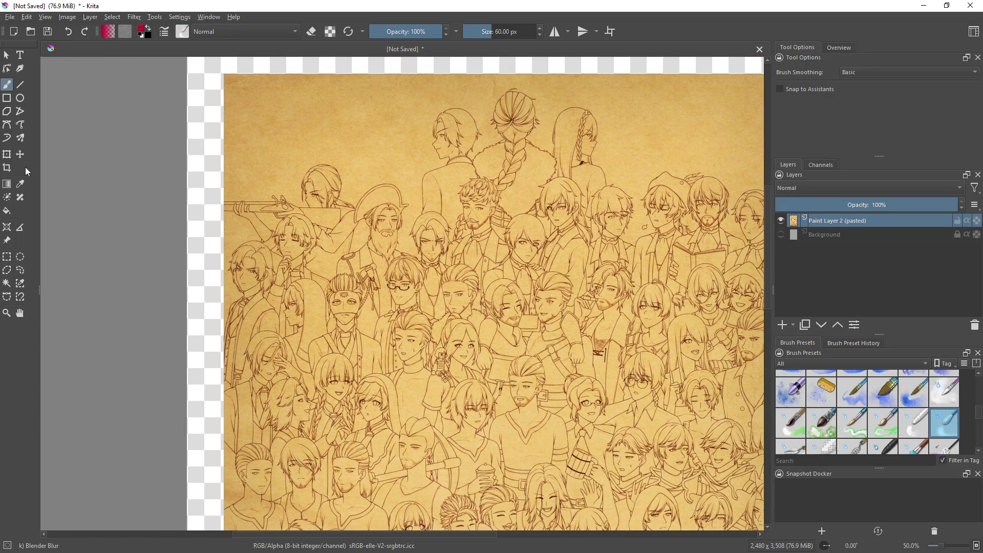
left_click_drag(561, 304, 515, 331)
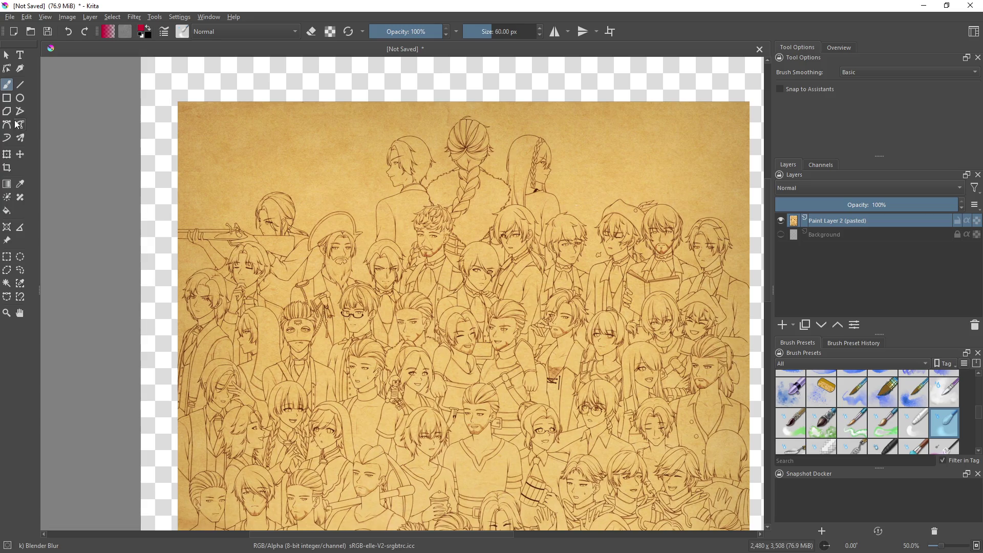
left_click(20, 85)
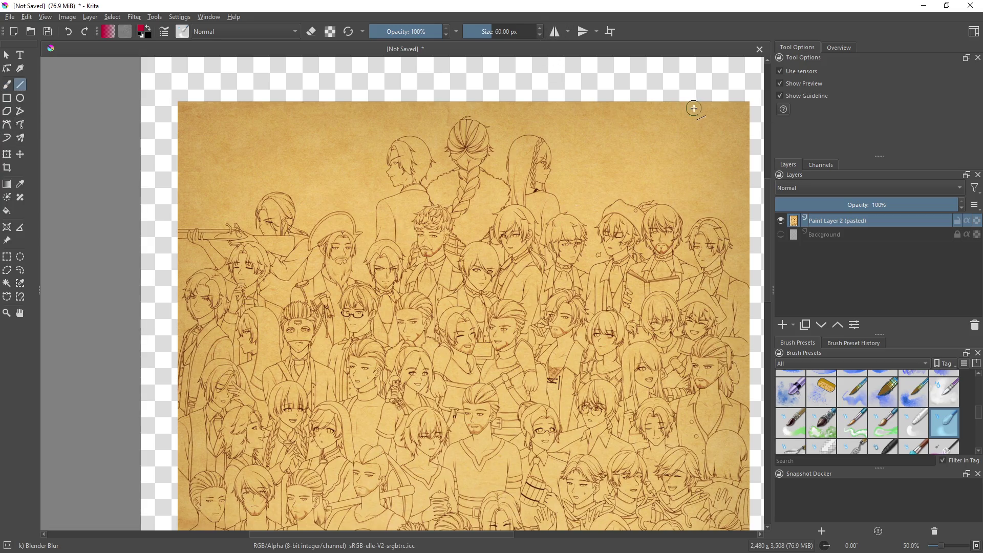
right_click(659, 134)
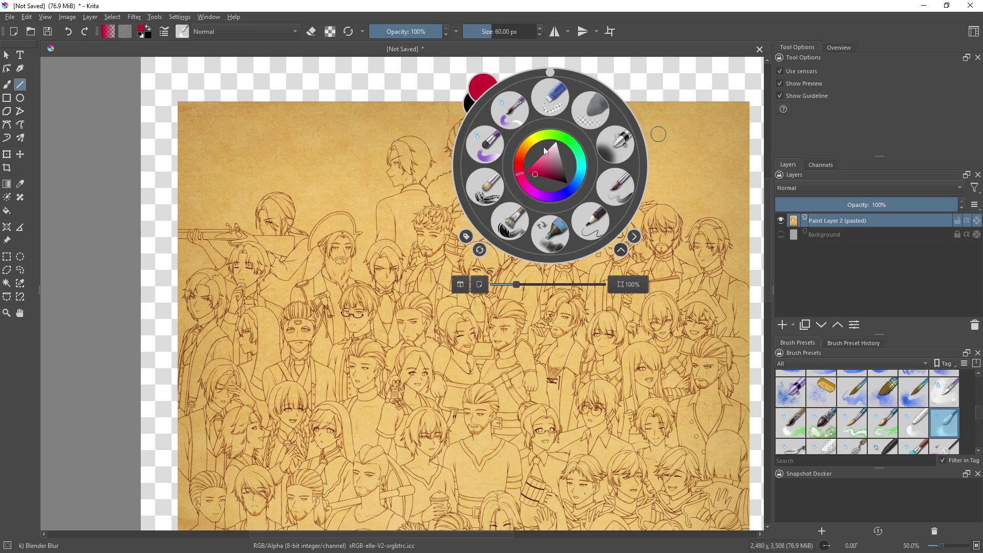
left_click_drag(535, 170, 514, 165)
Shrink the red brush to 0.08 px in the pop-up palette
left_click(468, 31)
left_click(466, 32)
left_click(367, 151)
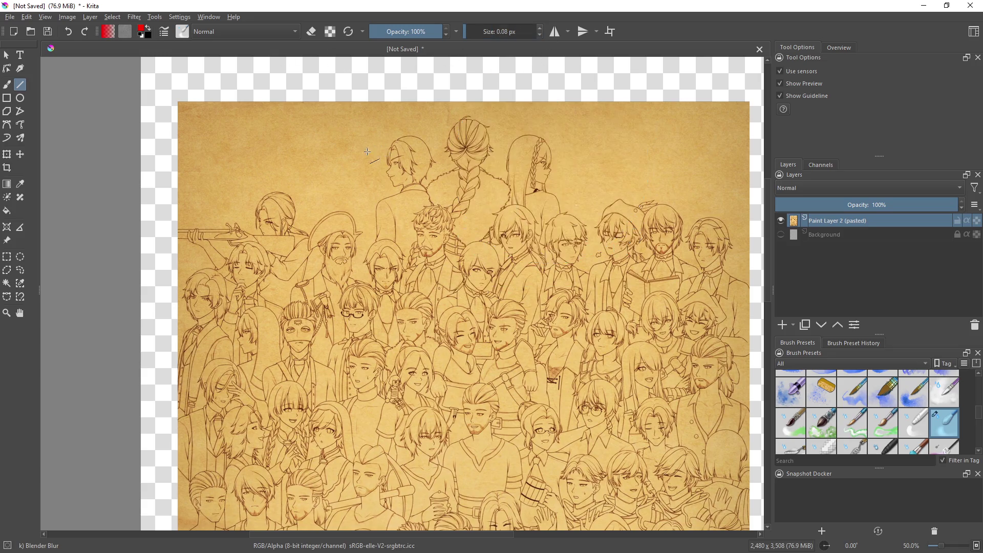
Pan and zoom onto the top row of characters' faces
left_click_drag(352, 176, 323, 236)
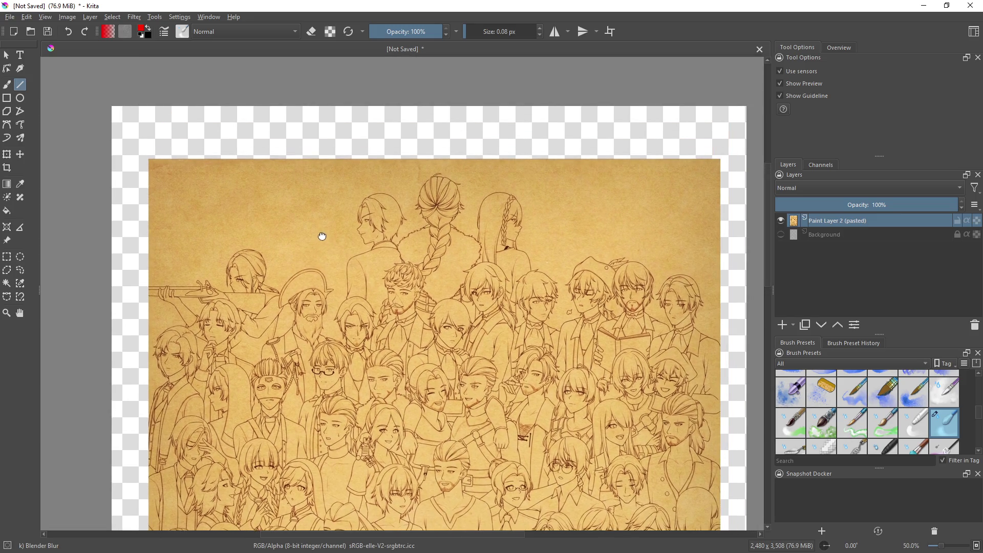
scroll(480, 269, "up", 1)
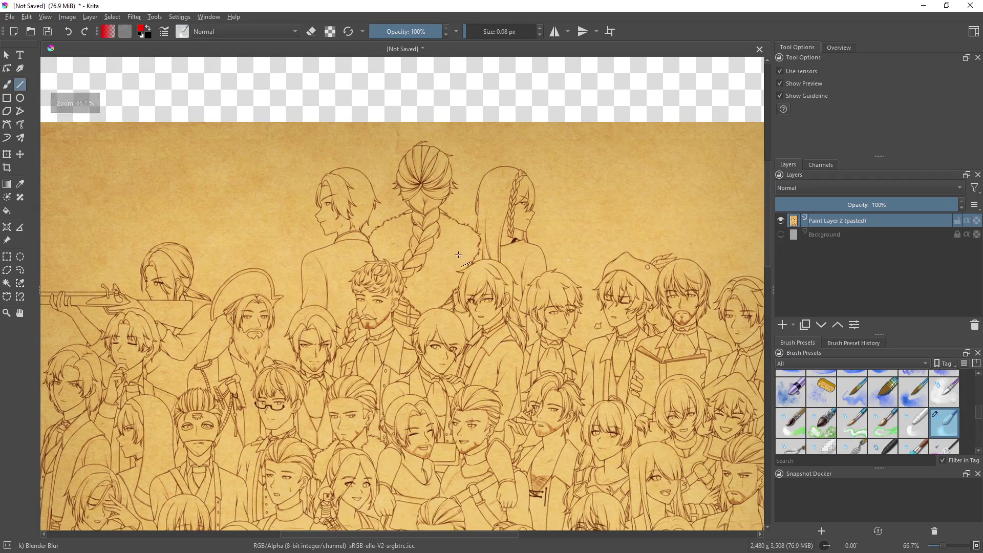
left_click_drag(559, 227, 553, 251)
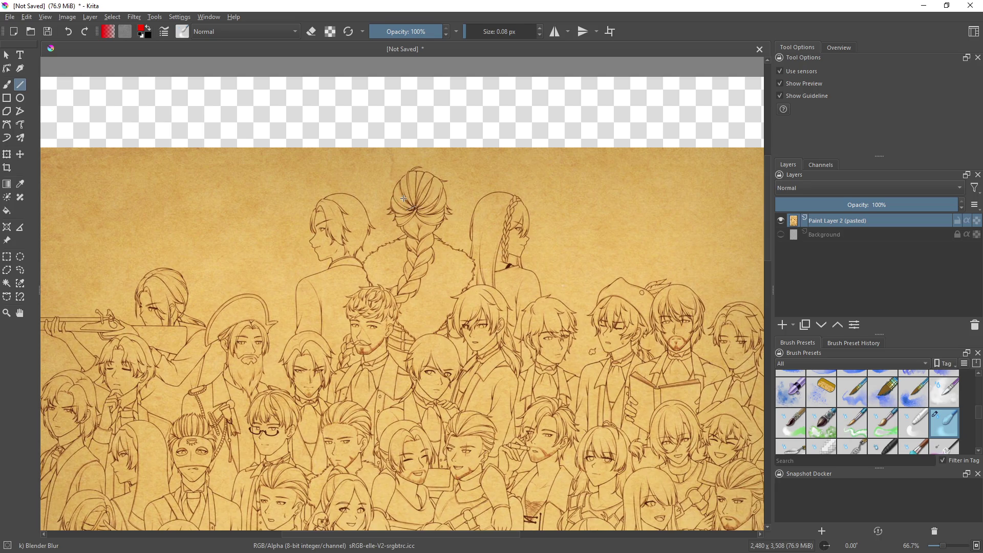
left_click_drag(384, 181, 461, 240)
scroll(835, 415, "up", 5)
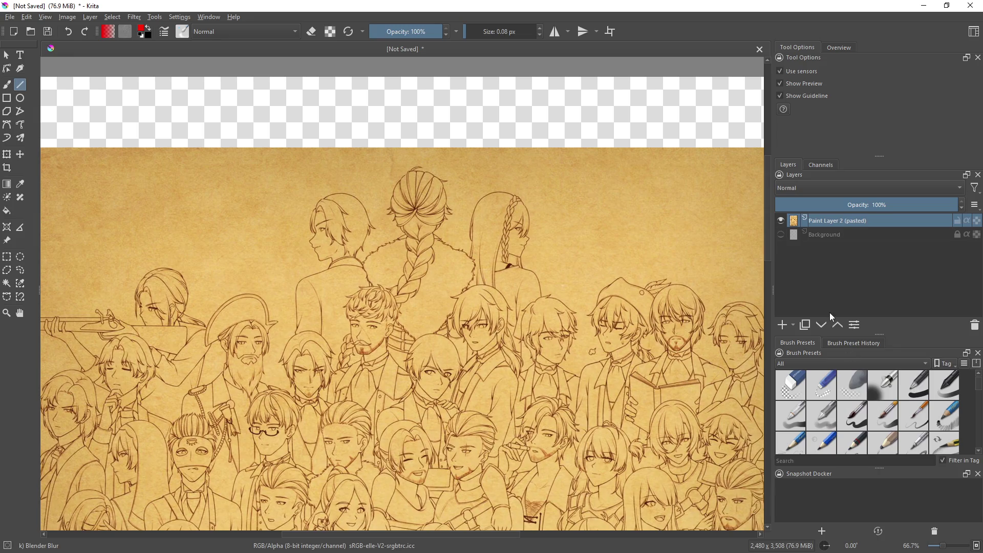
Pick the Basic-1 preset at 2 px and draw a thin red guide line across the top face
left_click(921, 386)
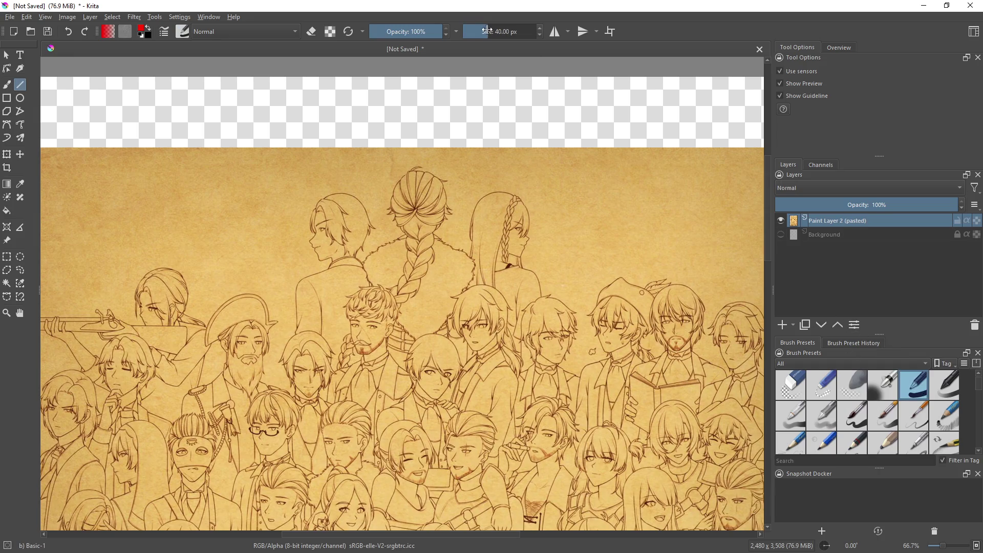
left_click(472, 32)
mouse_move(395, 233)
left_mouse_down()
mouse_move(456, 172)
mouse_move(444, 227)
left_mouse_up()
key("2")
Raise the brush to about 6 px and draw a thick red X over the braided character's face
scroll(399, 307, "up", 2)
left_click_drag(472, 32, 476, 38)
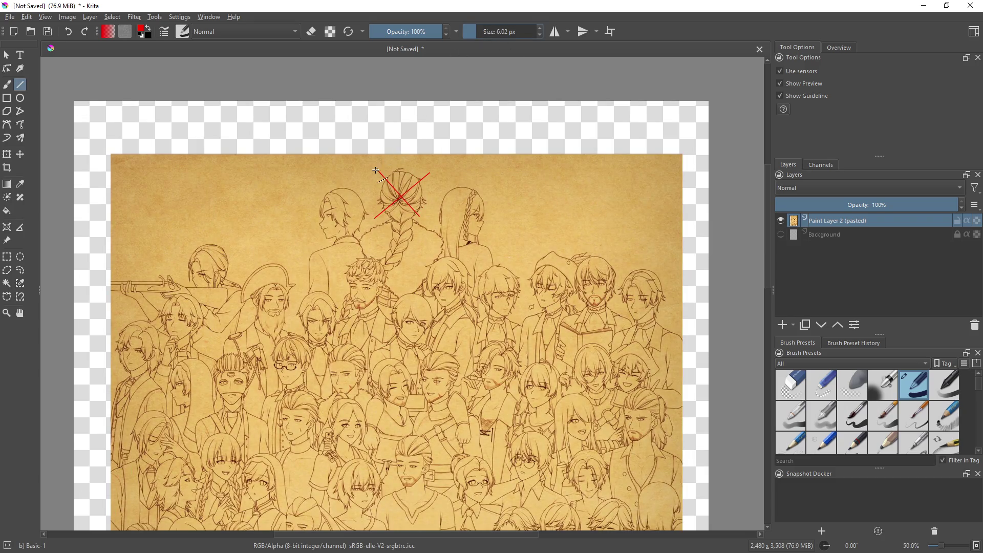
mouse_move(376, 169)
left_mouse_down()
mouse_move(419, 216)
mouse_move(393, 217)
left_mouse_up()
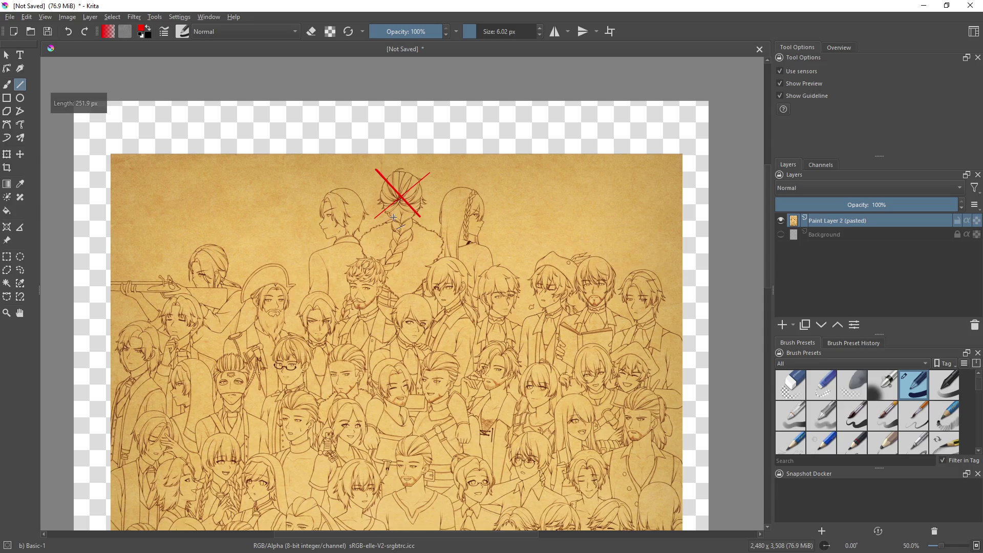
left_click_drag(431, 172, 375, 219)
Zoom in and pan across the top characters to inspect other faces
key("ctrl+plus")
mouse_move(606, 193)
left_mouse_down()
mouse_move(634, 177)
mouse_move(627, 164)
left_mouse_up()
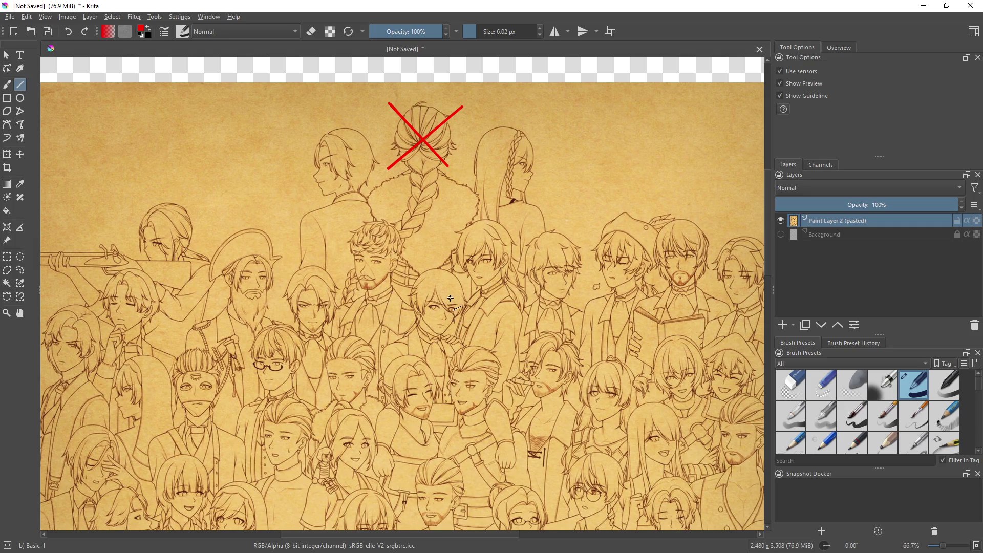
left_click_drag(472, 302, 421, 317)
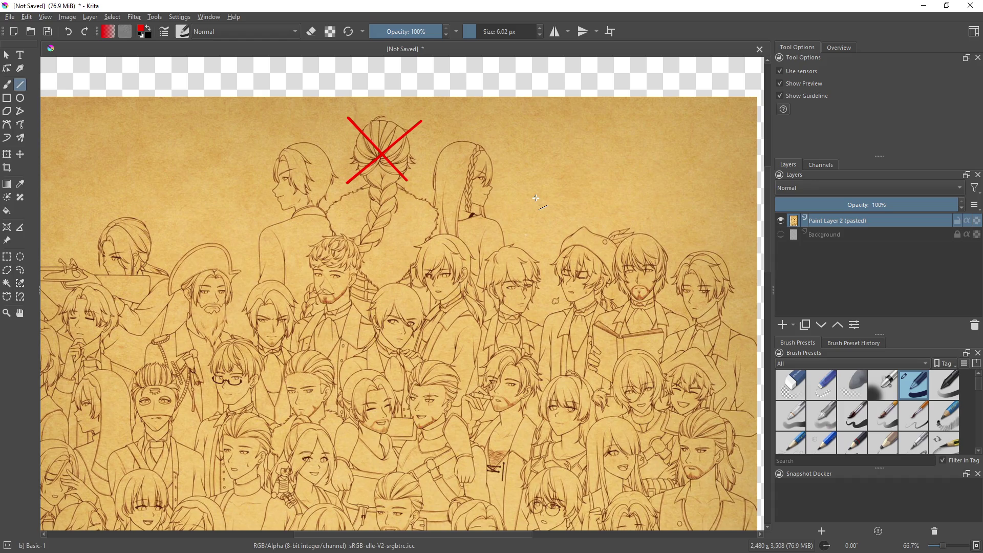
left_click_drag(543, 210, 550, 239)
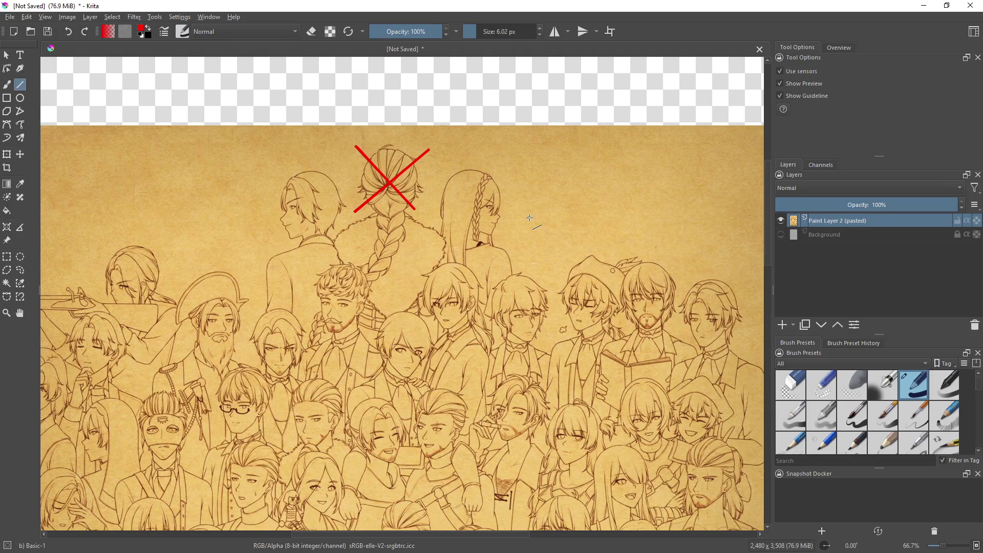
left_click_drag(501, 236, 538, 193)
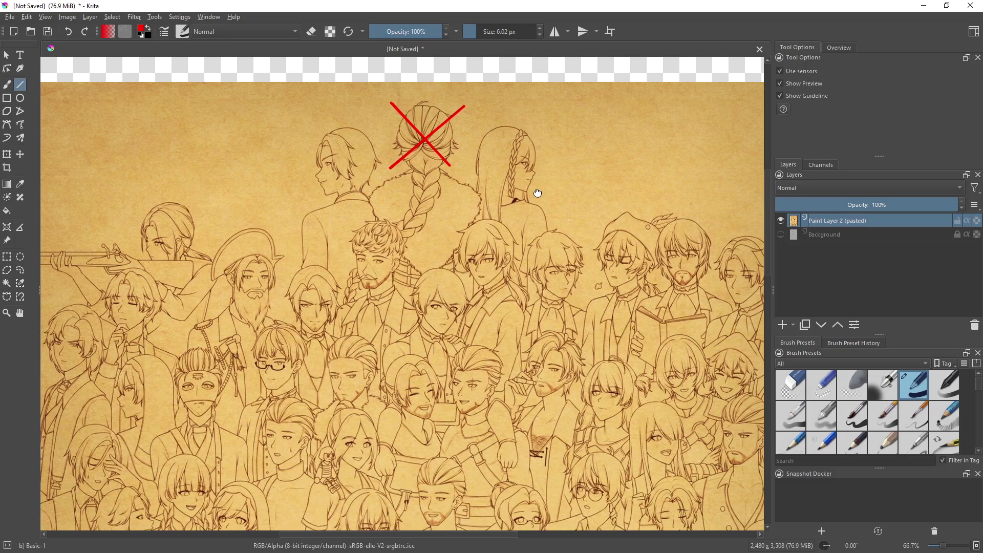
left_click_drag(537, 193, 537, 194)
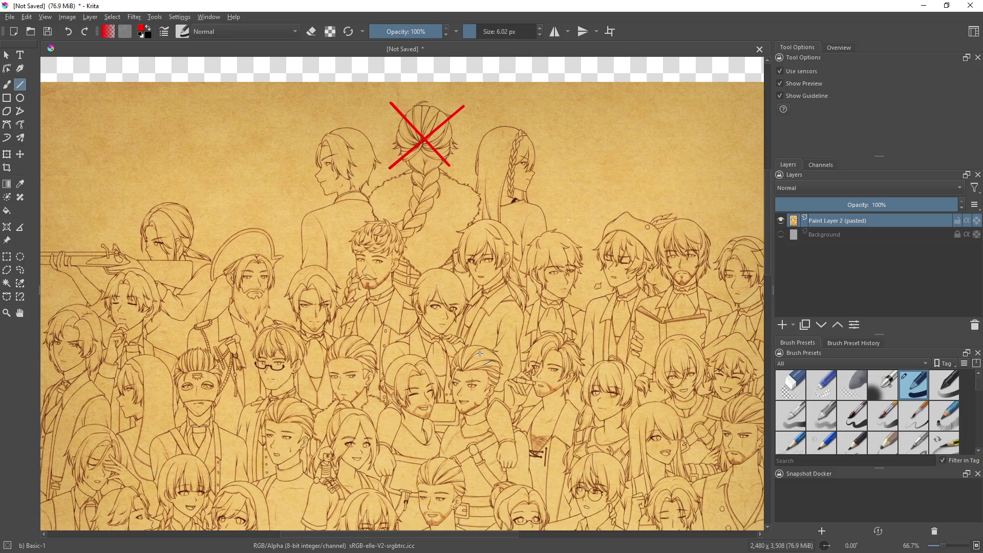
Draw red X's over the curly-haired man's and the bearded pirate's faces
scroll(480, 353, "down", 1)
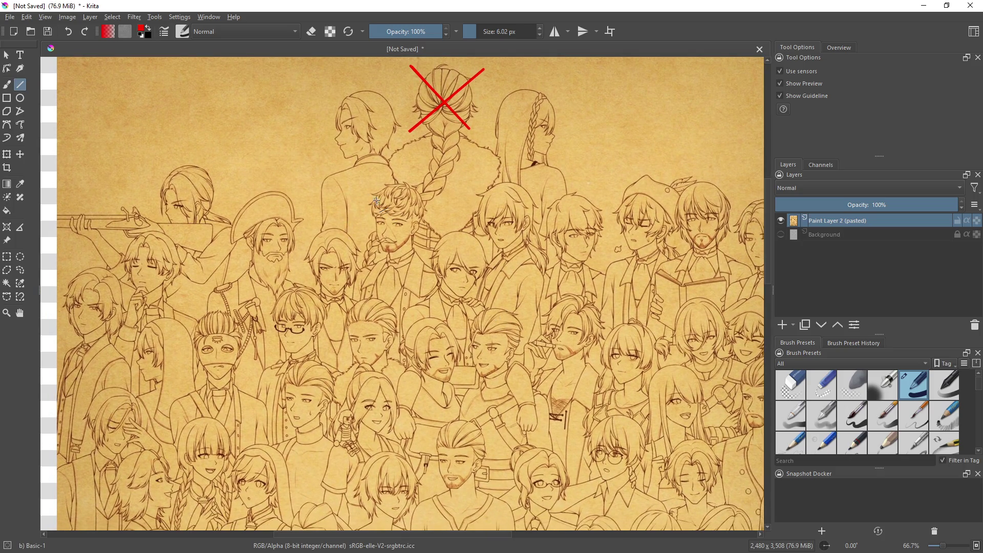
mouse_move(366, 197)
left_mouse_down()
mouse_move(415, 239)
mouse_move(432, 192)
left_mouse_up()
left_click_drag(525, 291, 492, 303)
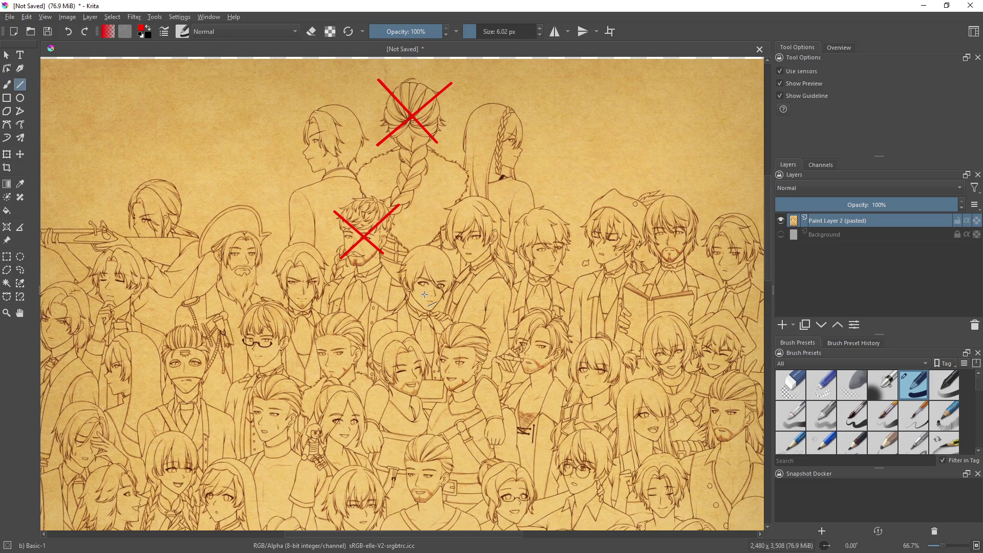
left_click_drag(420, 294, 606, 294)
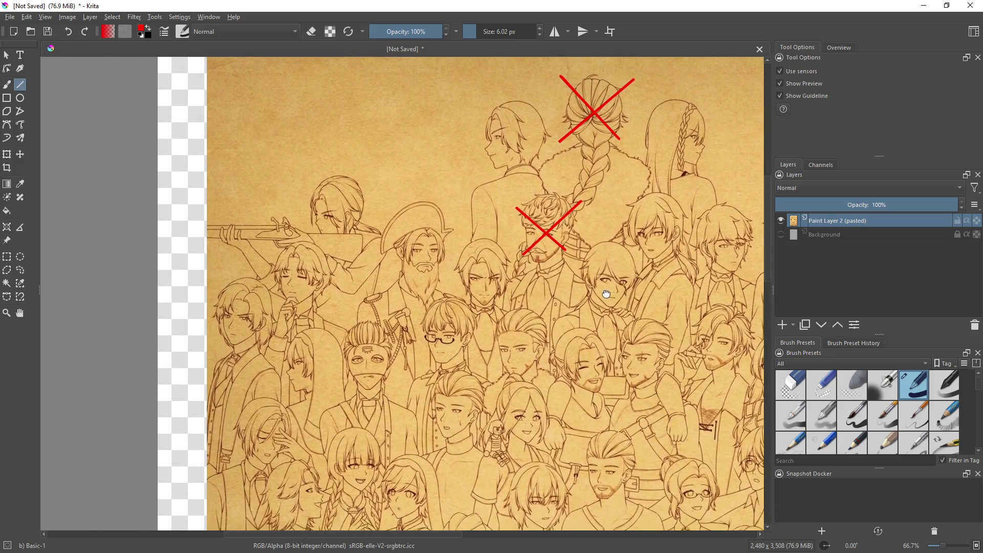
left_click_drag(396, 218, 449, 277)
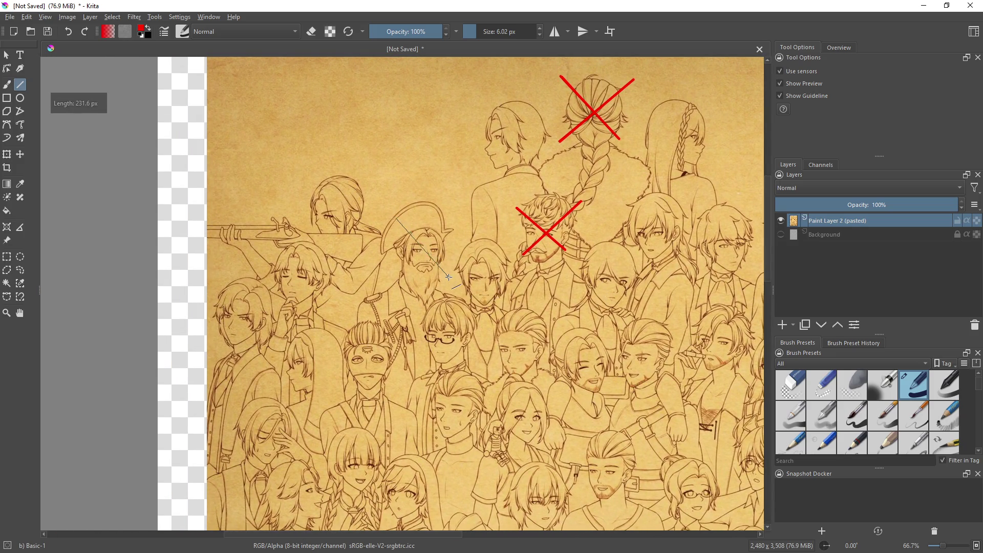
left_click_drag(390, 275, 467, 211)
Cross out several faces in the middle of the crowd with red X's
scroll(520, 290, "down", 5)
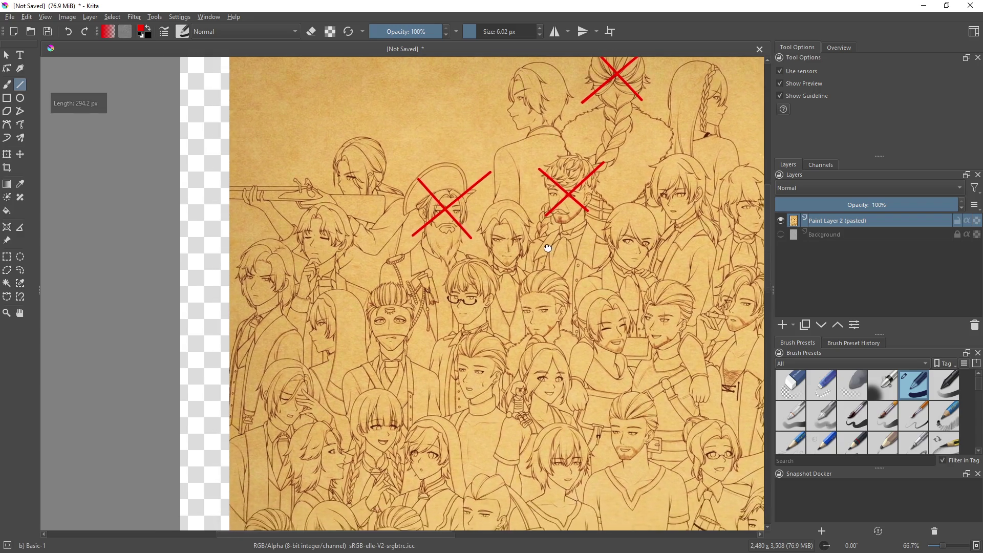
mouse_move(492, 275)
left_mouse_down()
mouse_move(332, 266)
mouse_move(334, 218)
mouse_move(407, 302)
mouse_move(389, 257)
mouse_move(405, 245)
mouse_move(331, 233)
left_mouse_up()
left_click_drag(376, 274, 433, 336)
left_click_drag(370, 325, 436, 269)
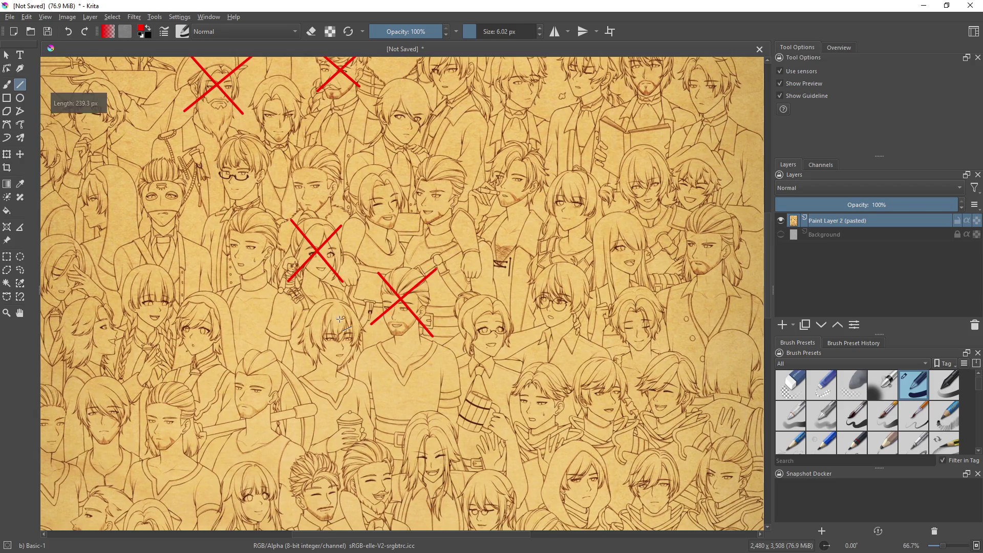
left_click_drag(317, 309, 359, 363)
left_click_drag(370, 309, 309, 357)
mouse_move(459, 308)
left_mouse_down()
mouse_move(512, 353)
mouse_move(480, 326)
mouse_move(499, 299)
left_mouse_up()
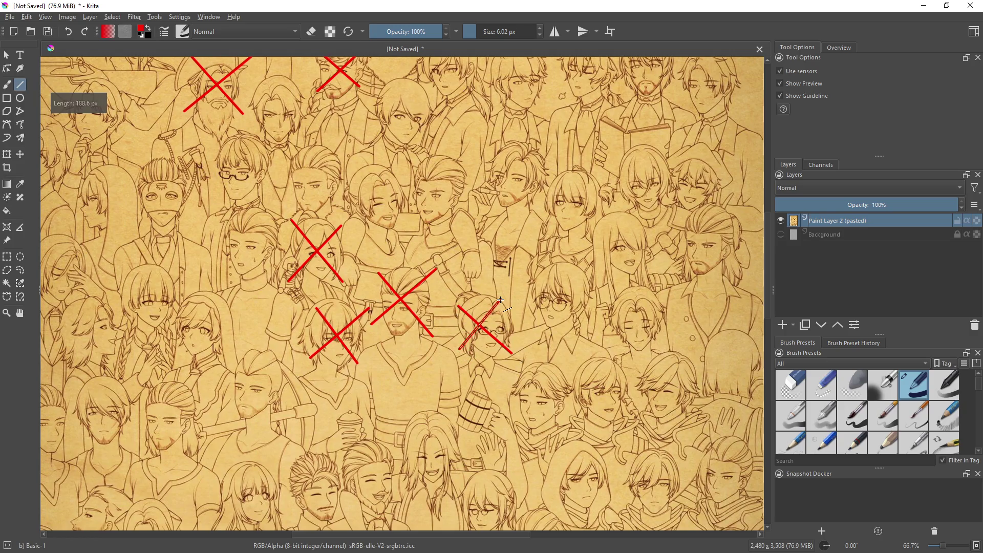
Cross out faces on the right side, including the bearded man, with red X's
mouse_move(609, 394)
left_mouse_down()
mouse_move(539, 350)
mouse_move(530, 328)
mouse_move(449, 283)
mouse_move(479, 317)
left_mouse_up()
left_click_drag(489, 255, 446, 318)
mouse_move(497, 260)
left_mouse_down()
mouse_move(544, 316)
mouse_move(541, 256)
mouse_move(621, 304)
mouse_move(617, 250)
left_mouse_up()
mouse_move(605, 114)
left_mouse_down()
mouse_move(645, 165)
mouse_move(665, 103)
left_mouse_up()
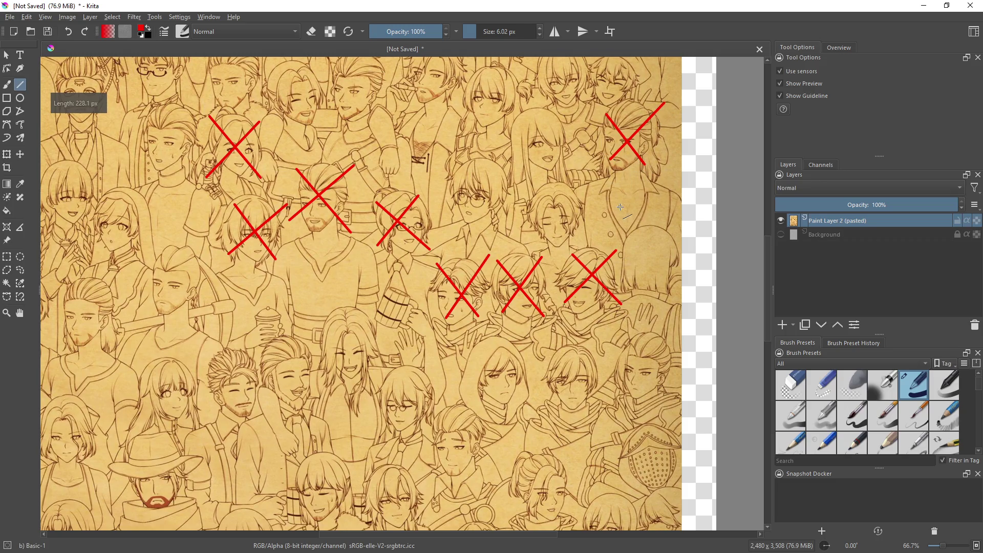
left_click_drag(632, 283, 600, 243)
mouse_move(592, 301)
left_mouse_down()
mouse_move(625, 354)
mouse_move(637, 299)
left_mouse_up()
mouse_move(517, 321)
left_mouse_down()
mouse_move(560, 364)
mouse_move(564, 304)
left_mouse_up()
left_click_drag(442, 309, 493, 371)
left_click_drag(436, 353, 505, 309)
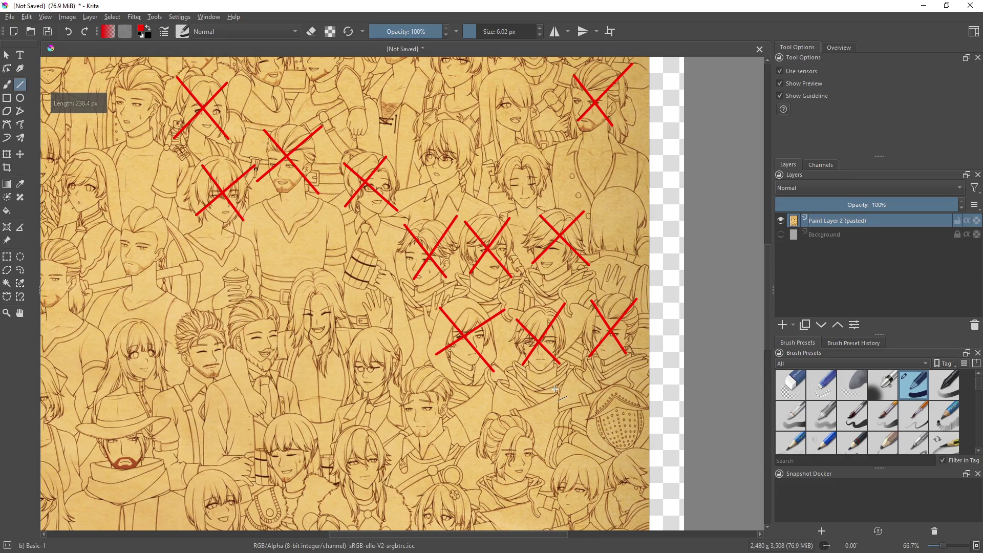
mouse_move(555, 389)
left_mouse_down()
mouse_move(538, 321)
mouse_move(589, 391)
mouse_move(647, 413)
left_mouse_up()
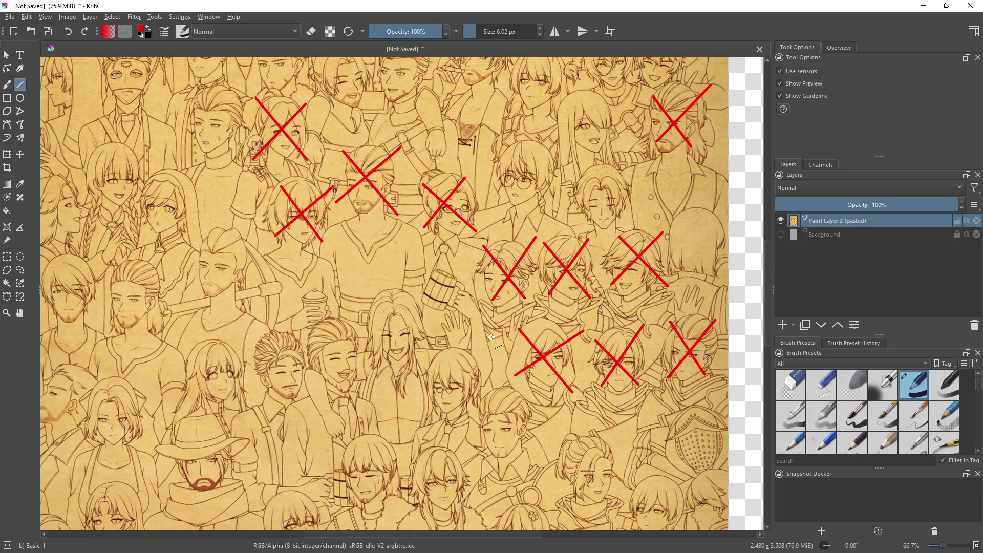
scroll(490, 288, "up", 3)
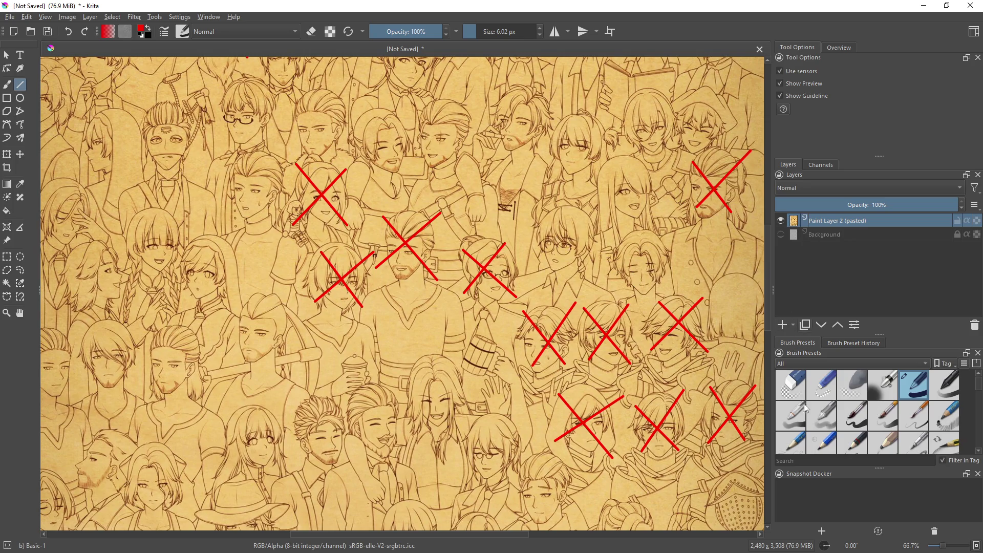
left_click(791, 386)
Erase part of one X, then undo back to three remaining red X's
left_click_drag(472, 281, 505, 246)
key("ctrl+z")
key("ctrl+z")
key("ctrl+z")
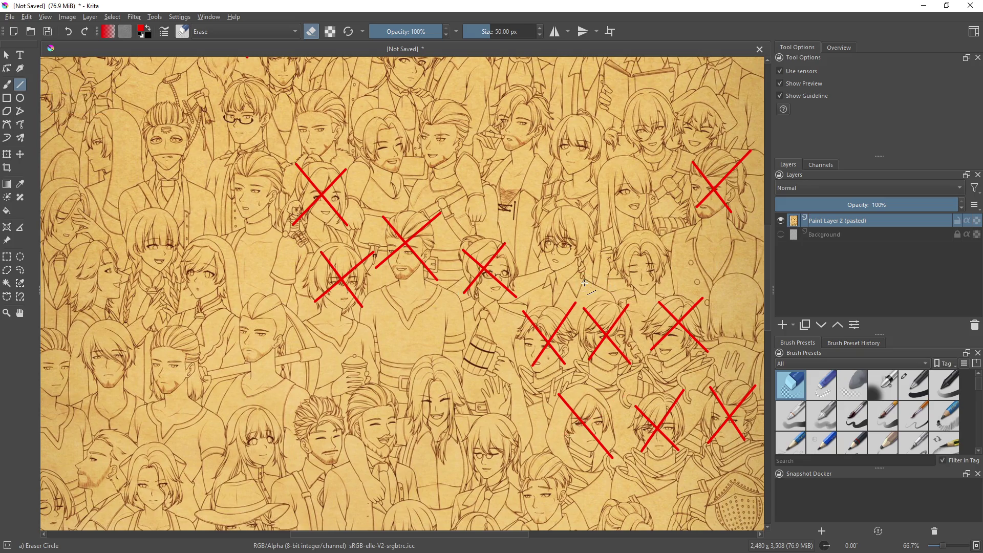
key("ctrl+z")
key("ctrl+z")
key("ctrl+z")
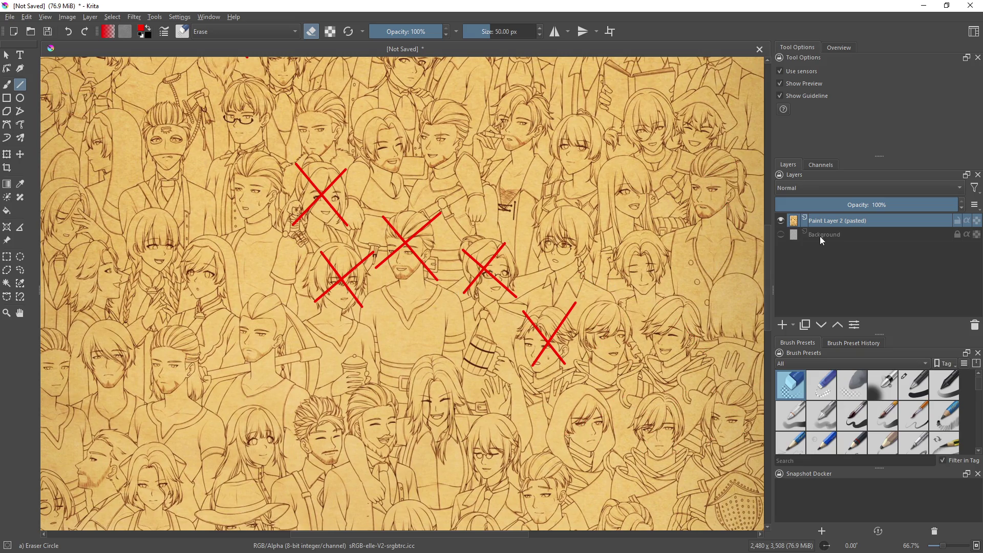
Add a new paint layer above the drawing and return to the Line tool with Basic-1
left_click(788, 324)
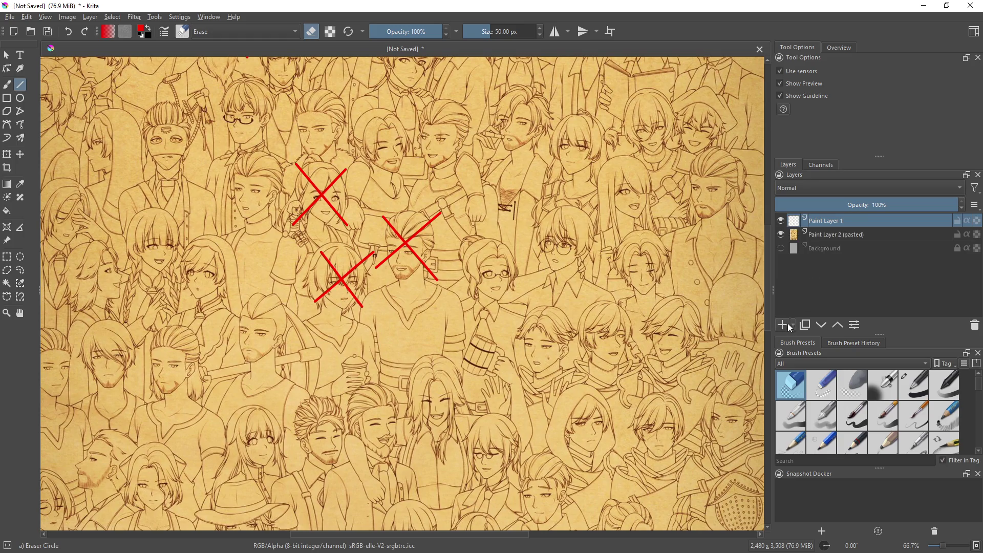
left_click(11, 87)
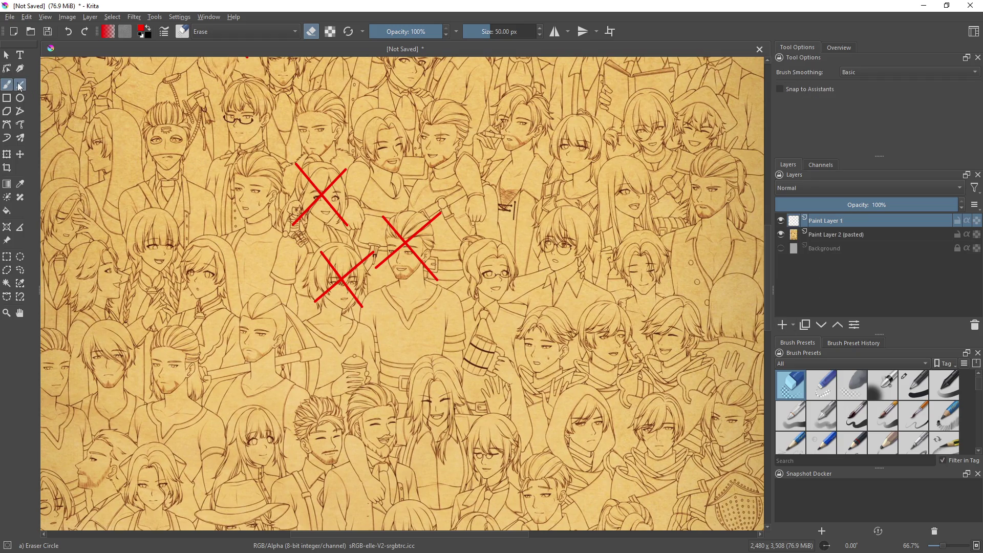
left_click(20, 84)
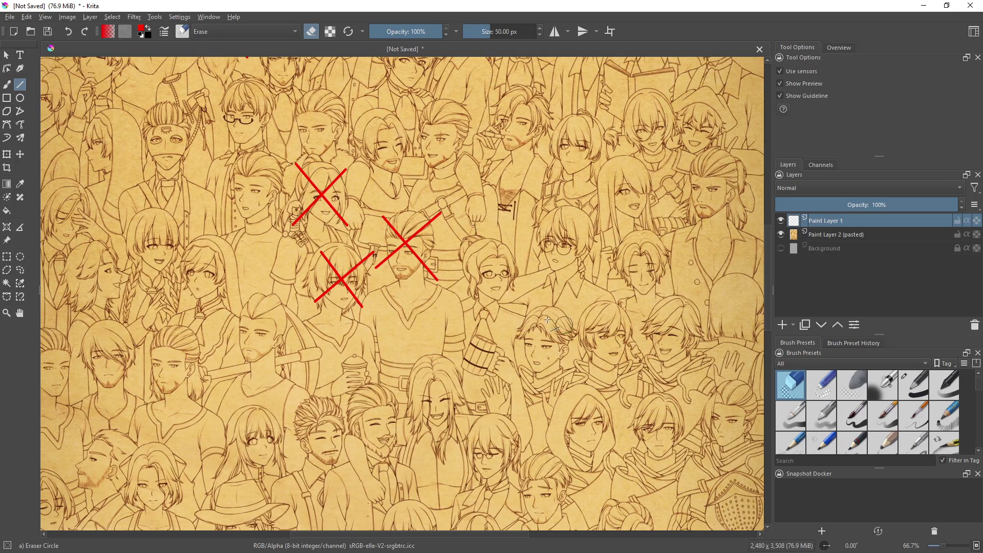
left_click(917, 383)
Cross out faces across the middle row with red X's on Paint Layer 1
left_click_drag(456, 245, 456, 243)
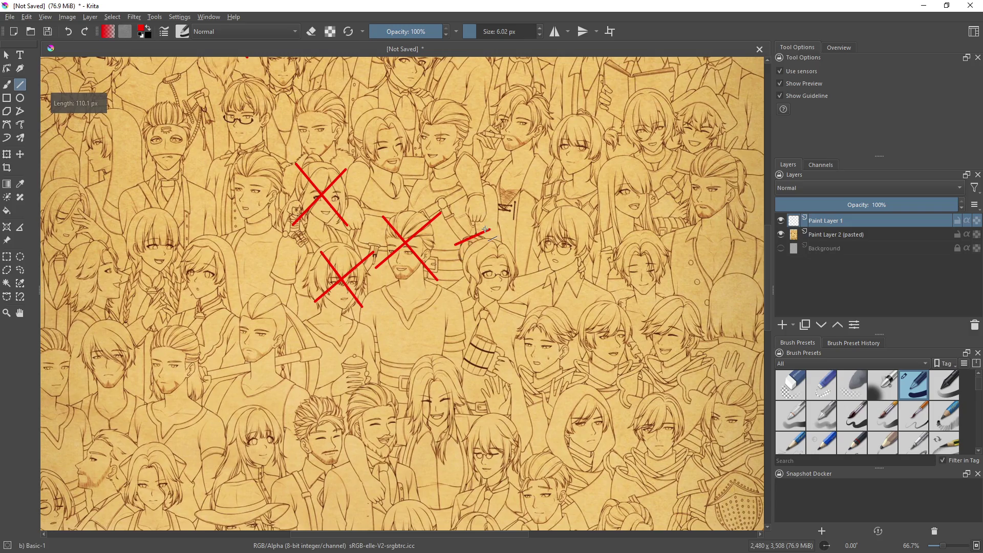
scroll(371, 272, "down", 3)
scroll(372, 272, "right", 5)
mouse_move(389, 241)
left_mouse_down()
mouse_move(428, 292)
mouse_move(421, 252)
mouse_move(432, 237)
mouse_move(457, 244)
mouse_move(492, 292)
left_mouse_up()
mouse_move(447, 283)
left_mouse_down()
mouse_move(497, 228)
mouse_move(567, 283)
left_mouse_up()
mouse_move(514, 280)
left_mouse_down()
mouse_move(581, 216)
mouse_move(633, 268)
left_mouse_up()
left_click_drag(572, 252, 647, 198)
Add red X's over the face below the right group, its neighbour, and the hooded face
left_click_drag(569, 306, 616, 370)
left_click_drag(629, 316, 566, 371)
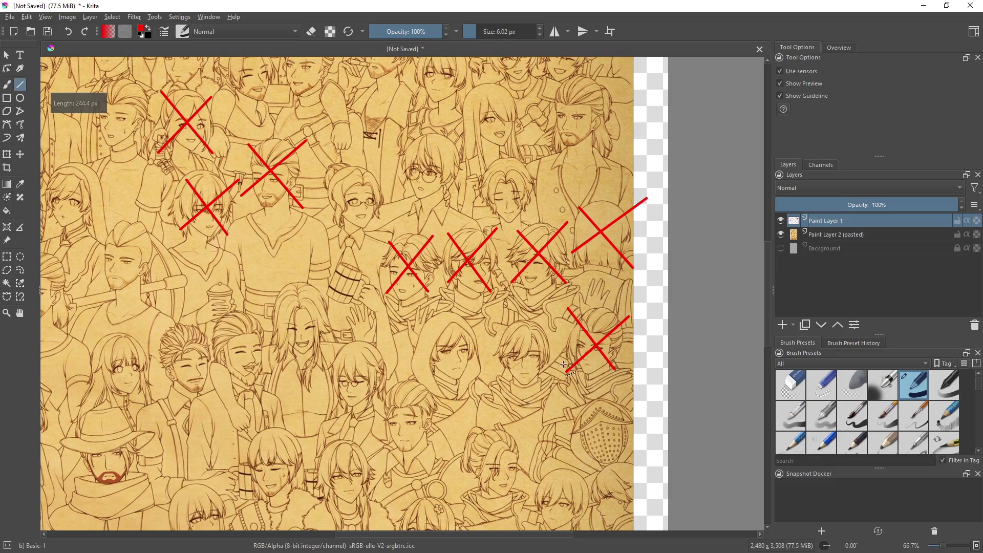
left_click_drag(502, 325, 554, 378)
left_click_drag(554, 331, 502, 379)
left_click_drag(421, 316, 483, 374)
left_click_drag(402, 365, 481, 322)
Move down the crowd and cross out several lower faces, including the helmeted one
left_click_drag(487, 355, 442, 276)
left_click_drag(419, 345, 475, 401)
left_click_drag(476, 348, 416, 405)
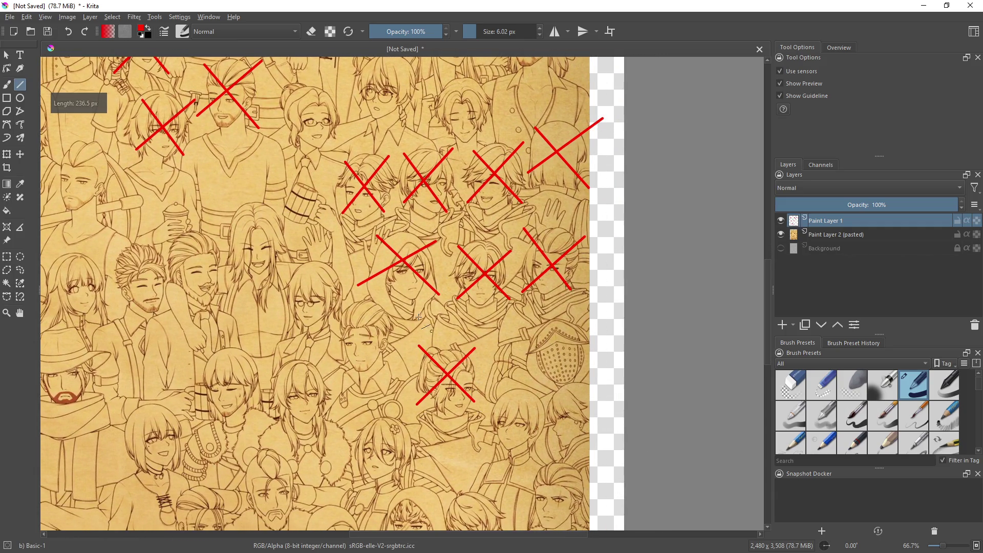
left_click_drag(419, 318, 405, 301)
left_click_drag(481, 380, 516, 432)
left_click_drag(528, 383, 481, 432)
left_click_drag(519, 310, 576, 363)
left_click_drag(578, 308, 526, 360)
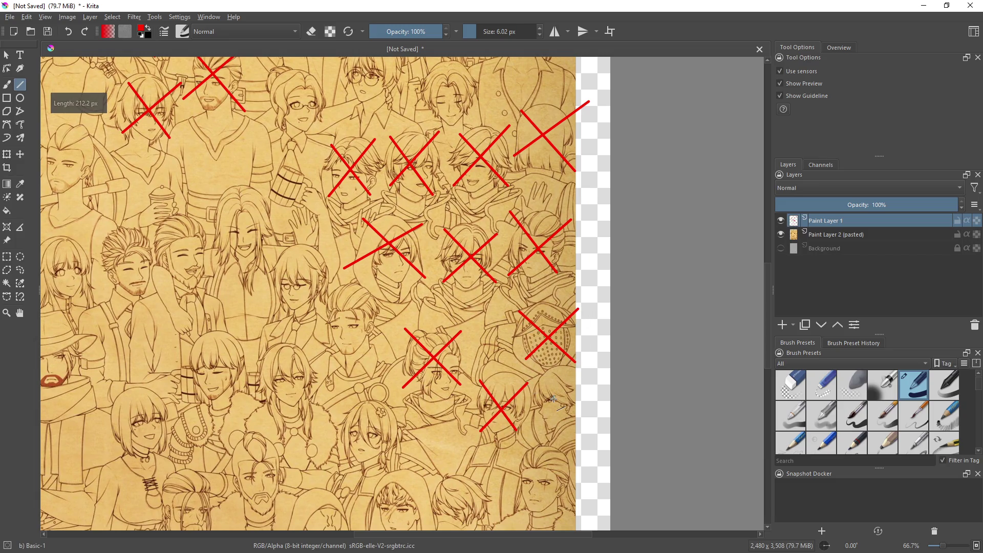
Cross out another face and pan toward the thank-you banner, marking a nearby face
scroll(554, 399, "down", 5)
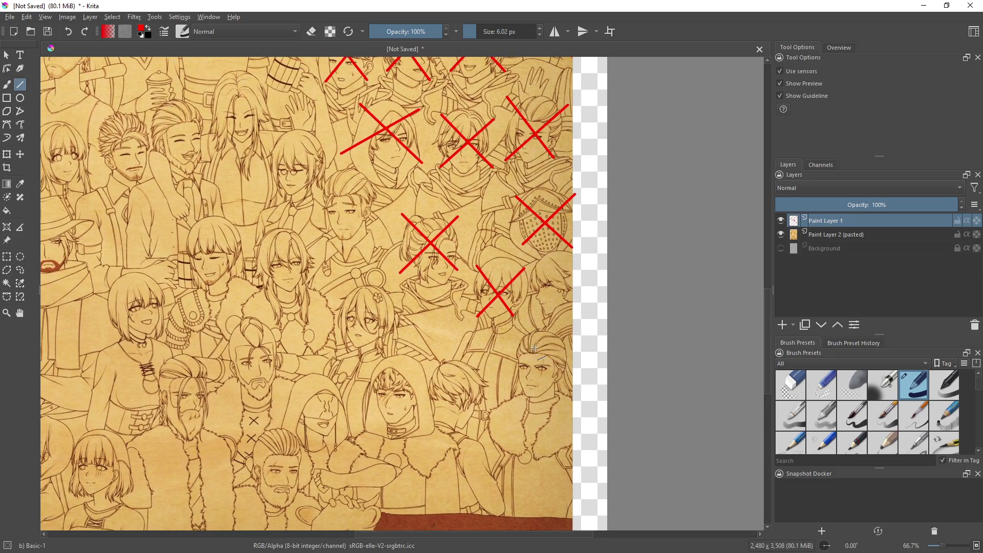
scroll(562, 343, "left", 2)
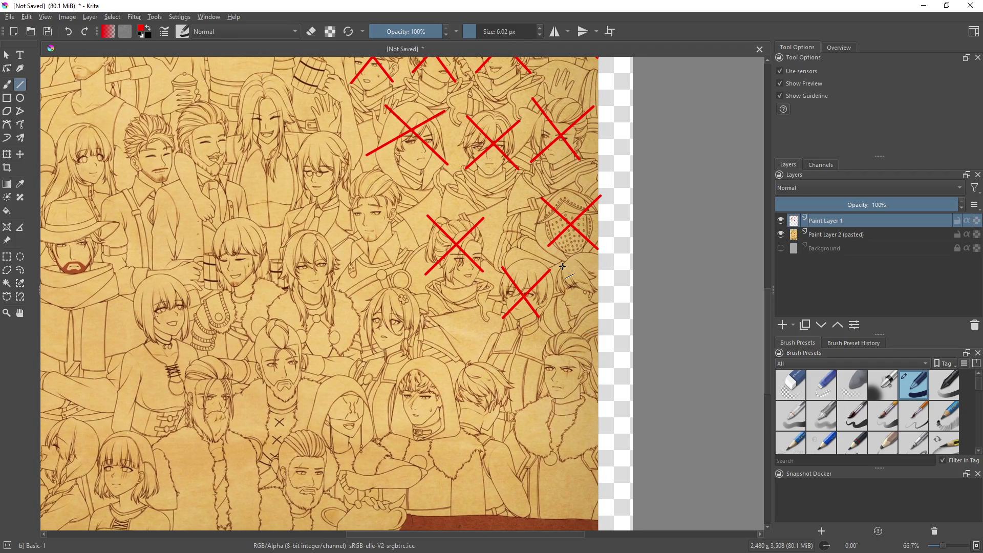
left_click_drag(563, 259, 620, 310)
left_click_drag(557, 304, 633, 257)
mouse_move(549, 365)
left_mouse_down()
mouse_move(589, 328)
mouse_move(590, 303)
left_mouse_up()
mouse_move(446, 308)
left_mouse_down()
mouse_move(500, 364)
mouse_move(482, 322)
mouse_move(492, 314)
left_mouse_up()
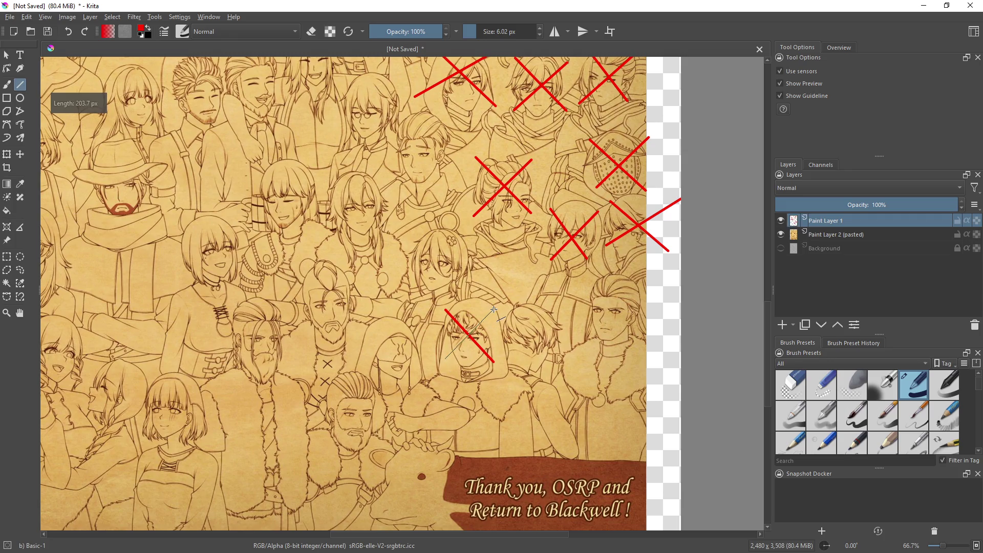
mouse_move(369, 256)
left_mouse_down()
mouse_move(408, 432)
mouse_move(471, 477)
mouse_move(494, 472)
mouse_move(425, 216)
left_mouse_up()
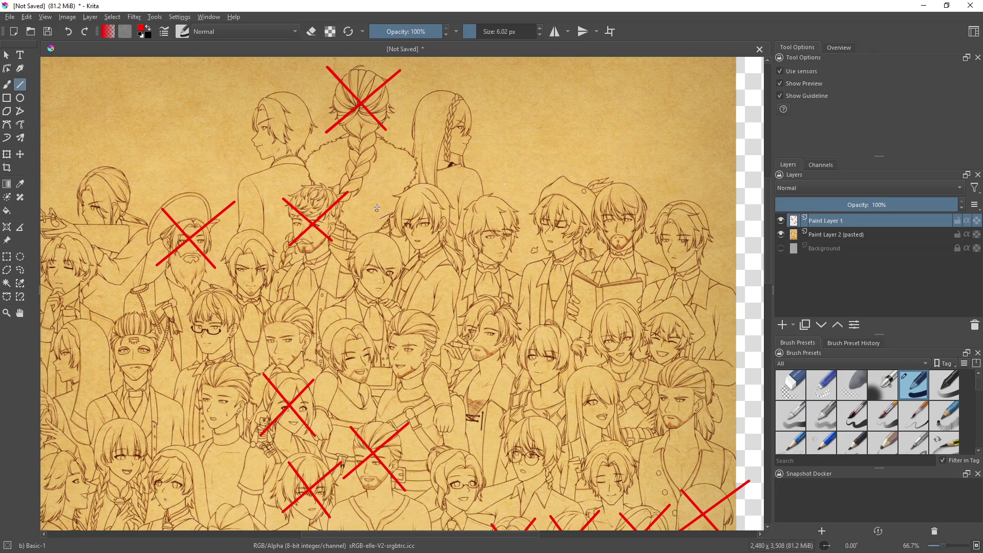
Mark one more face, then pan back to the crowd's middle and start another X
scroll(481, 386, "down", 8)
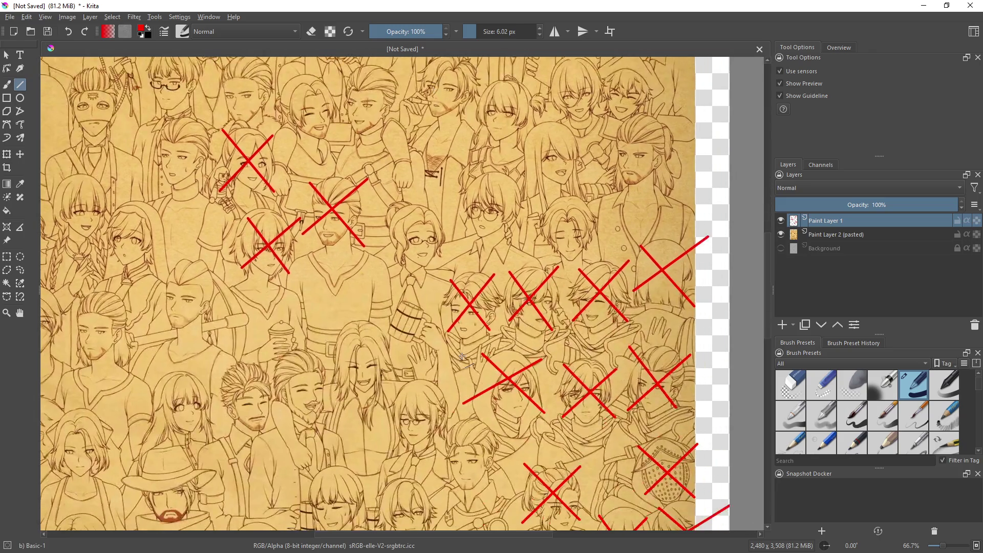
mouse_move(399, 309)
left_mouse_down()
mouse_move(454, 371)
mouse_move(447, 310)
left_mouse_up()
scroll(470, 388, "down", 5)
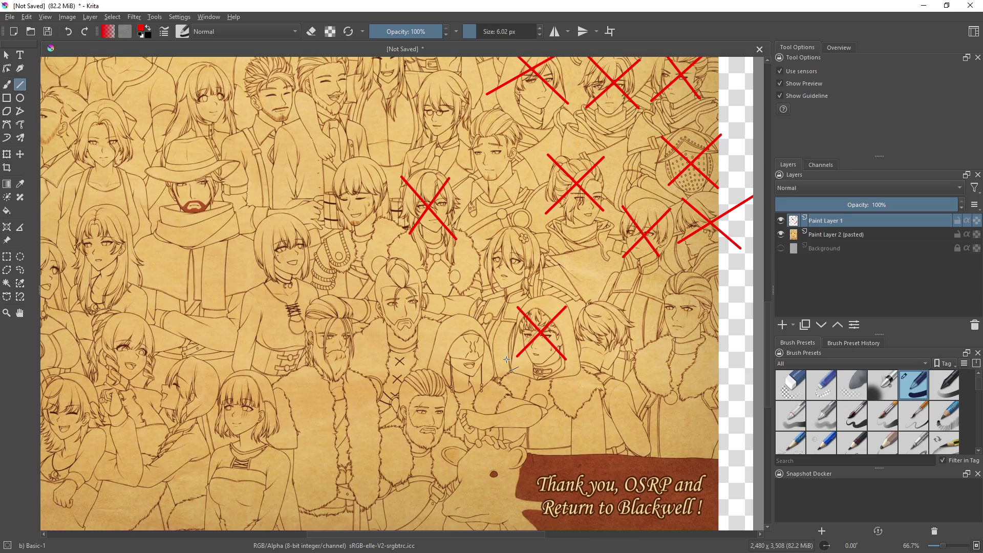
mouse_move(519, 373)
left_mouse_down()
mouse_move(487, 343)
mouse_move(485, 365)
mouse_move(516, 391)
left_mouse_up()
mouse_move(486, 330)
left_mouse_down()
mouse_move(509, 351)
mouse_move(509, 383)
left_mouse_up()
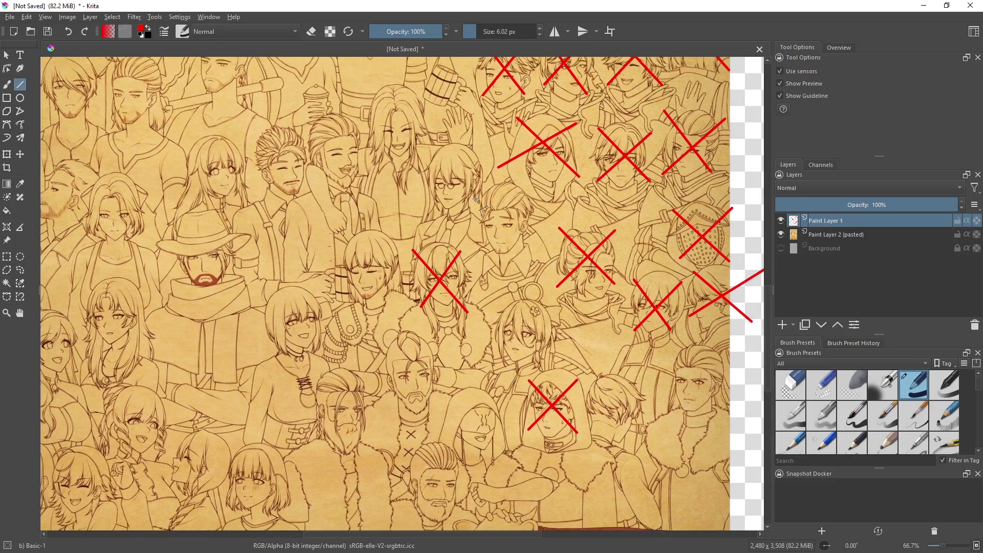
left_click_drag(480, 291, 533, 366)
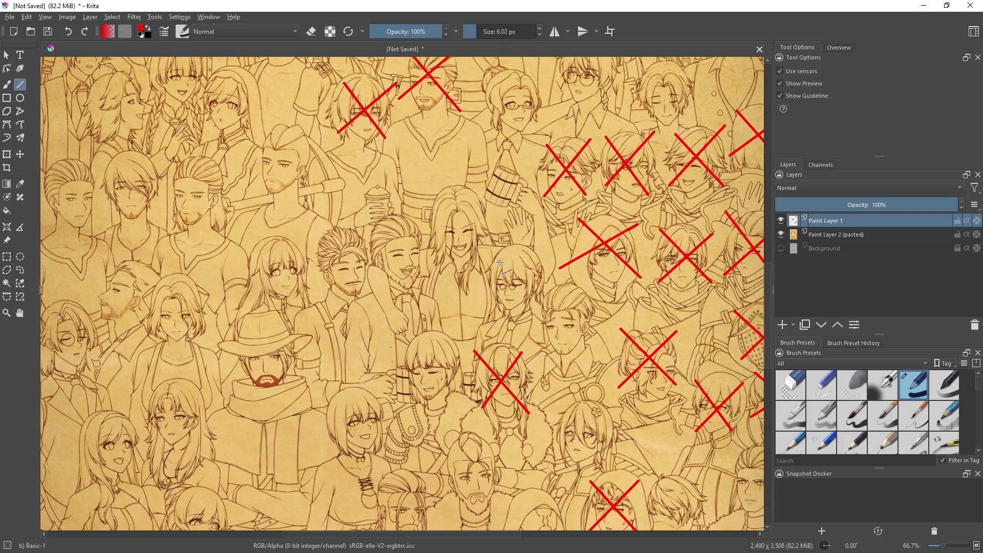
left_click_drag(373, 229, 422, 275)
left_click_drag(416, 236, 414, 226)
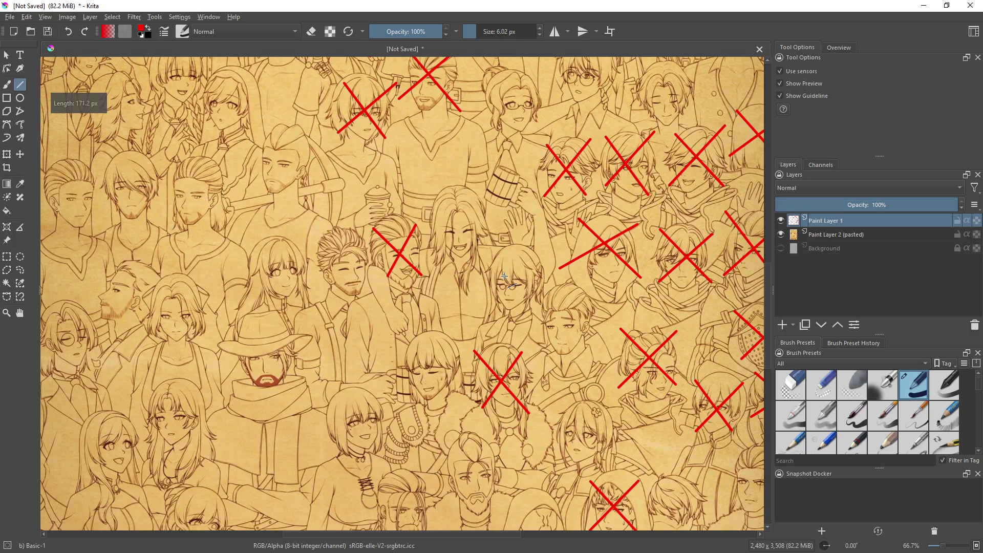
Draw red X's over faces in the lower-left part of the crowd
scroll(558, 286, "left", 5)
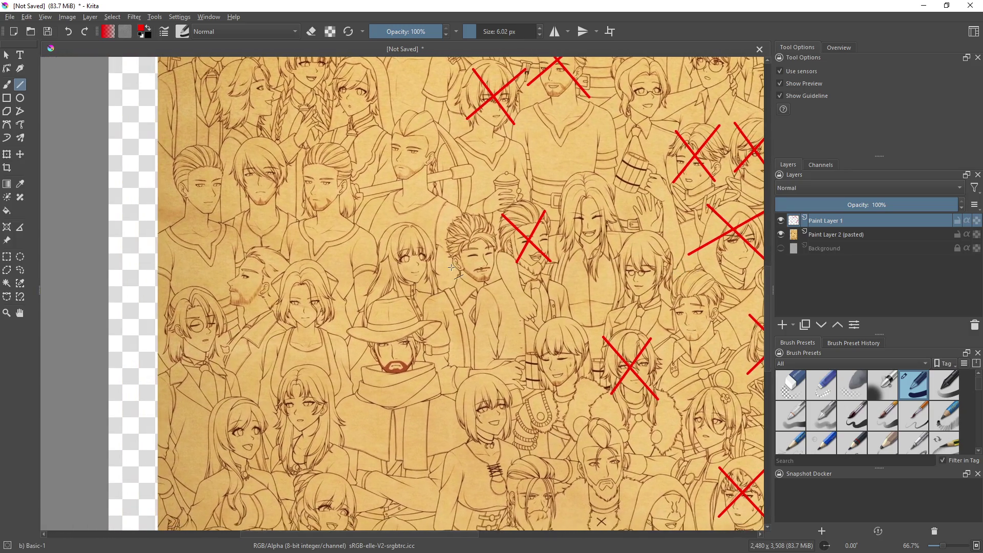
left_click_drag(378, 225, 434, 282)
left_click_drag(374, 291, 425, 228)
mouse_move(460, 313)
left_mouse_down()
mouse_move(499, 379)
mouse_move(548, 389)
left_mouse_up()
mouse_move(477, 198)
left_mouse_down()
mouse_move(516, 266)
mouse_move(519, 202)
left_mouse_up()
mouse_move(505, 311)
left_mouse_down()
mouse_move(560, 343)
mouse_move(595, 307)
mouse_move(500, 296)
mouse_move(511, 308)
mouse_move(566, 301)
left_mouse_up()
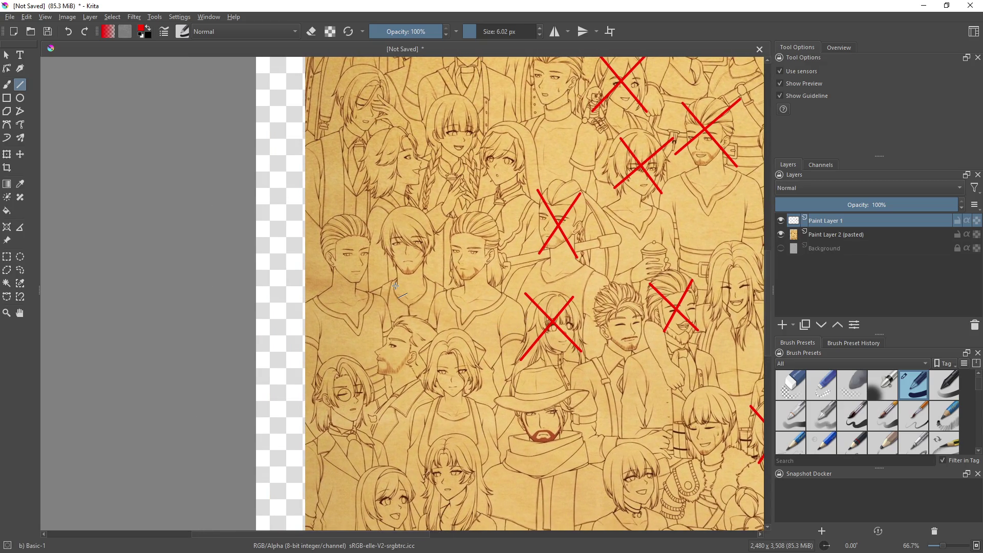
mouse_move(384, 211)
left_mouse_down()
mouse_move(424, 267)
mouse_move(405, 240)
mouse_move(425, 209)
left_mouse_up()
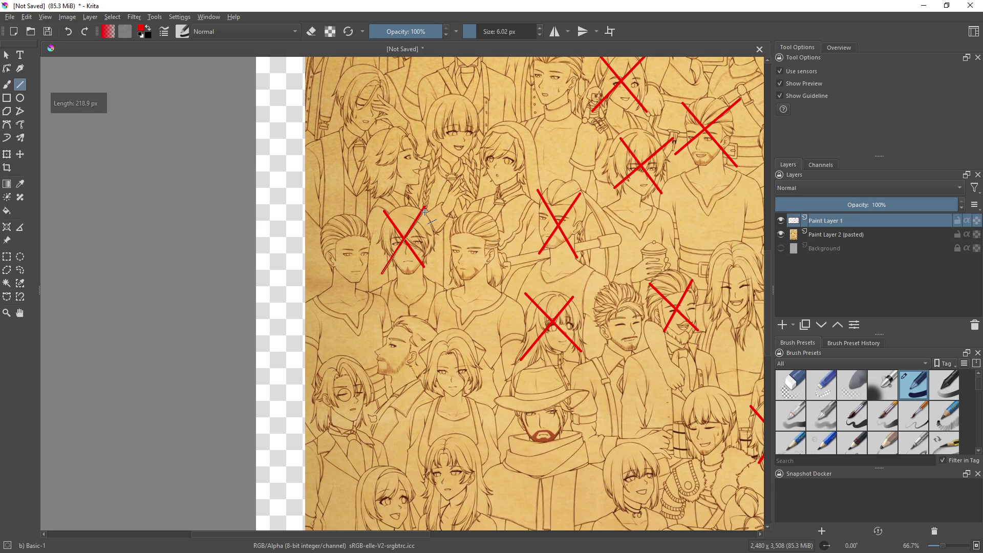
Bring the crowd's left side into view and cross out a lower-left girl's face in red
mouse_move(463, 319)
left_mouse_down()
mouse_move(425, 257)
mouse_move(456, 229)
mouse_move(393, 259)
left_mouse_up()
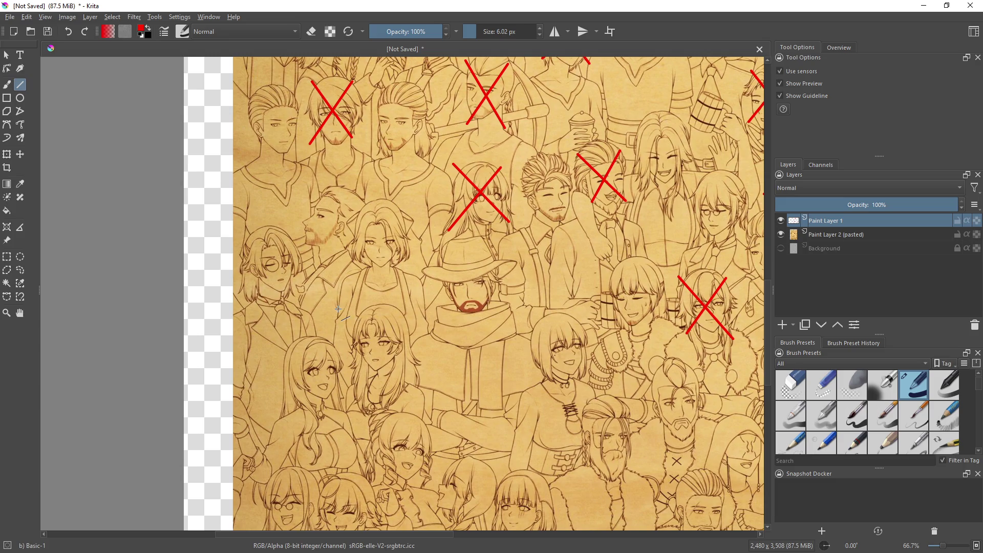
mouse_move(314, 300)
left_mouse_down()
mouse_move(364, 275)
mouse_move(259, 217)
mouse_move(230, 221)
left_mouse_up()
mouse_move(388, 339)
left_mouse_down()
mouse_move(570, 340)
mouse_move(551, 334)
left_mouse_up()
left_click_drag(331, 260, 376, 307)
left_click_drag(318, 314, 383, 248)
left_click_drag(439, 327, 446, 185)
left_click_drag(321, 248, 355, 306)
left_click_drag(363, 239, 313, 305)
Draw red X's over a middle girl's and the short-haired girl's faces near the bottom
mouse_move(383, 316)
left_mouse_down()
mouse_move(353, 369)
mouse_move(341, 311)
left_mouse_up()
left_click_drag(354, 365, 383, 303)
mouse_move(400, 243)
left_mouse_down()
mouse_move(432, 296)
mouse_move(395, 300)
left_mouse_up()
mouse_move(477, 314)
left_mouse_down()
mouse_move(423, 345)
mouse_move(486, 369)
mouse_move(498, 394)
left_mouse_up()
left_click_drag(503, 337, 453, 389)
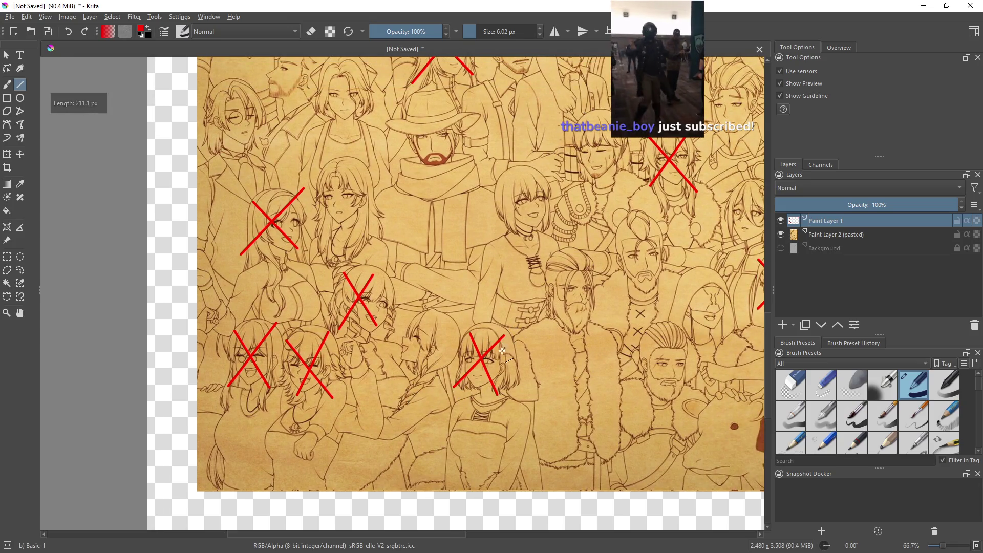
left_click_drag(374, 234, 423, 282)
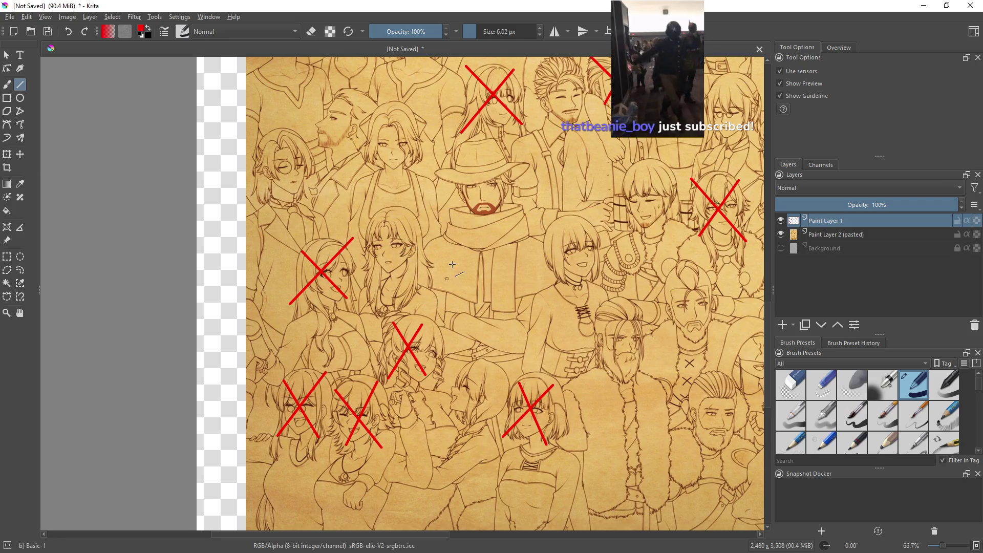
left_click_drag(371, 415, 393, 351)
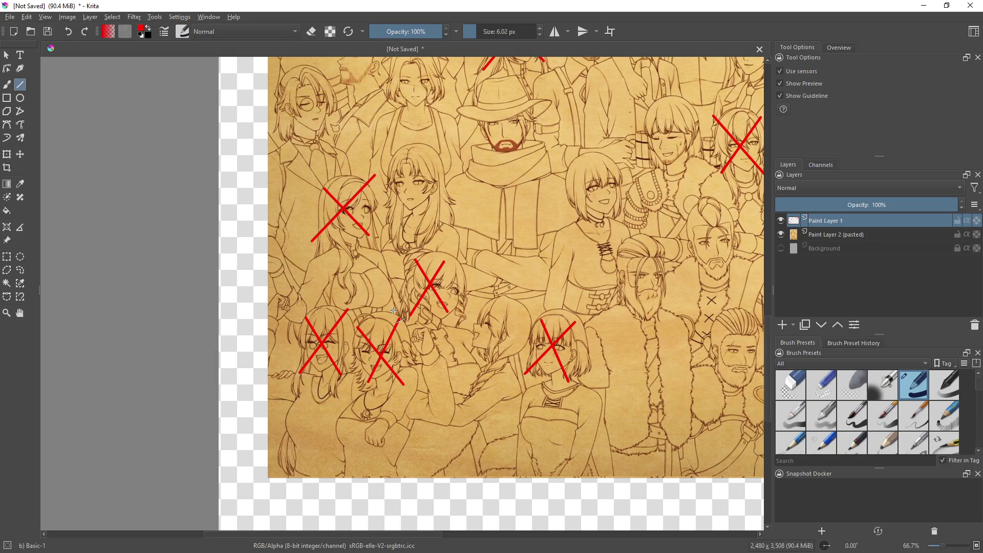
scroll(453, 254, "up", 5)
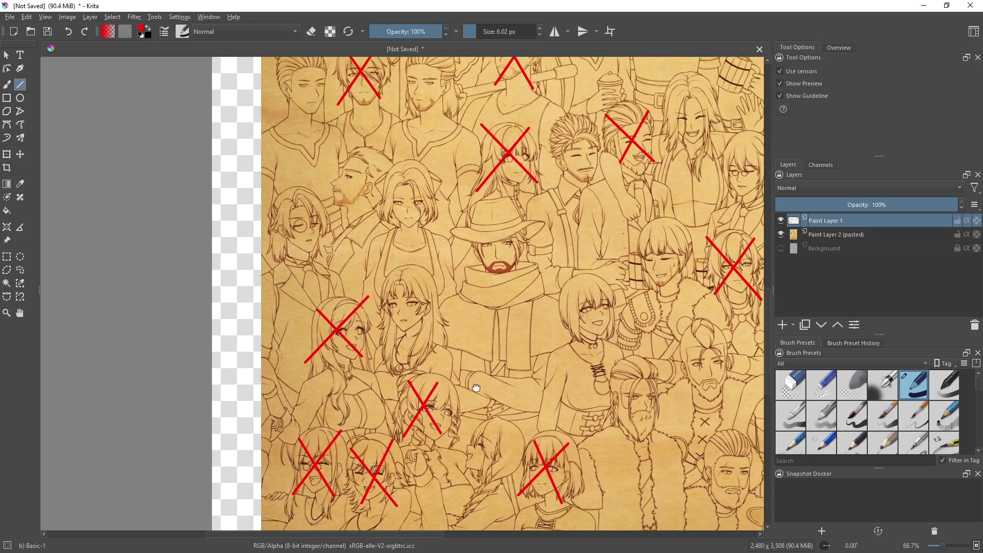
Pan to the 'Thank you' banner and draw a red line across the bearded man's face
scroll(454, 254, "up", 2)
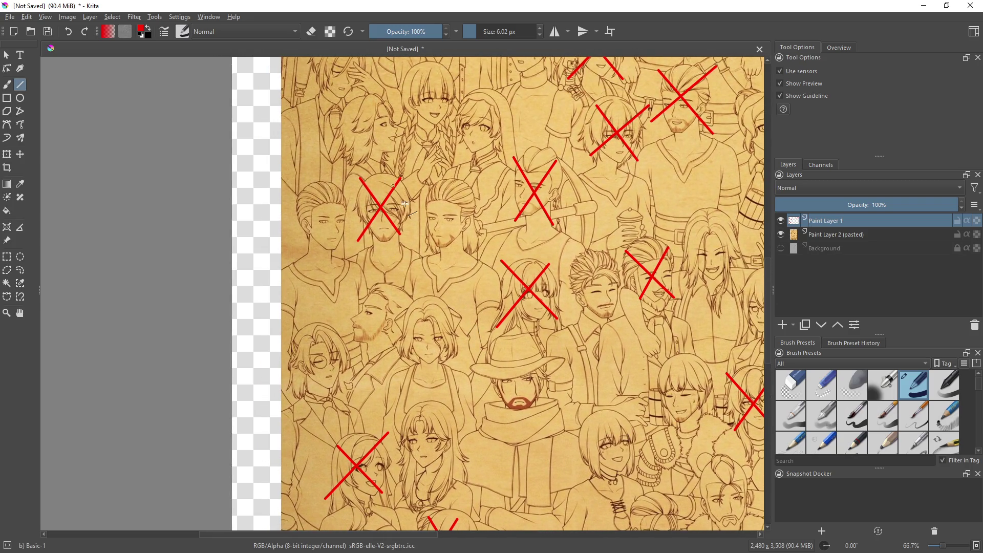
mouse_move(467, 271)
left_mouse_down()
mouse_move(413, 271)
mouse_move(440, 272)
left_mouse_up()
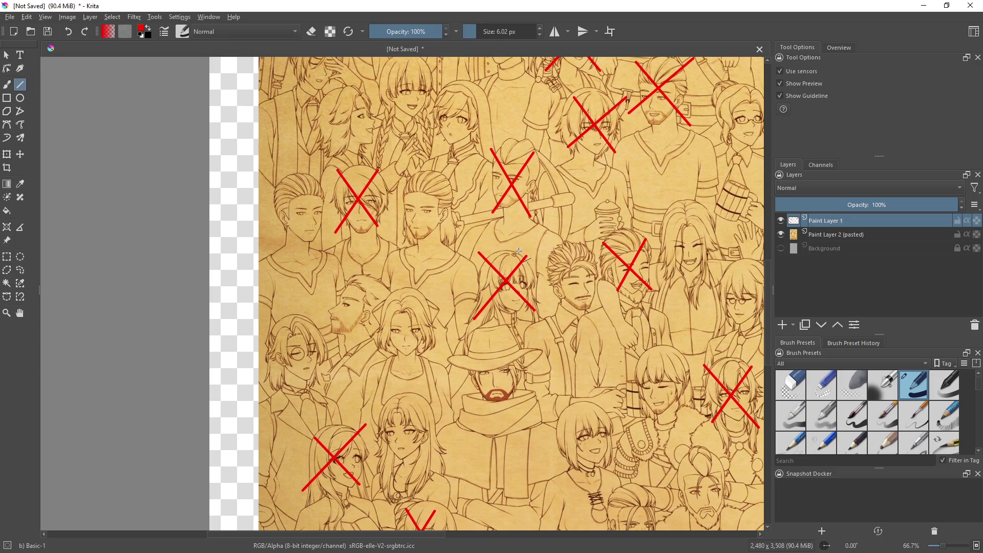
mouse_move(522, 243)
left_mouse_down()
mouse_move(483, 394)
mouse_move(492, 392)
mouse_move(516, 3)
left_mouse_up()
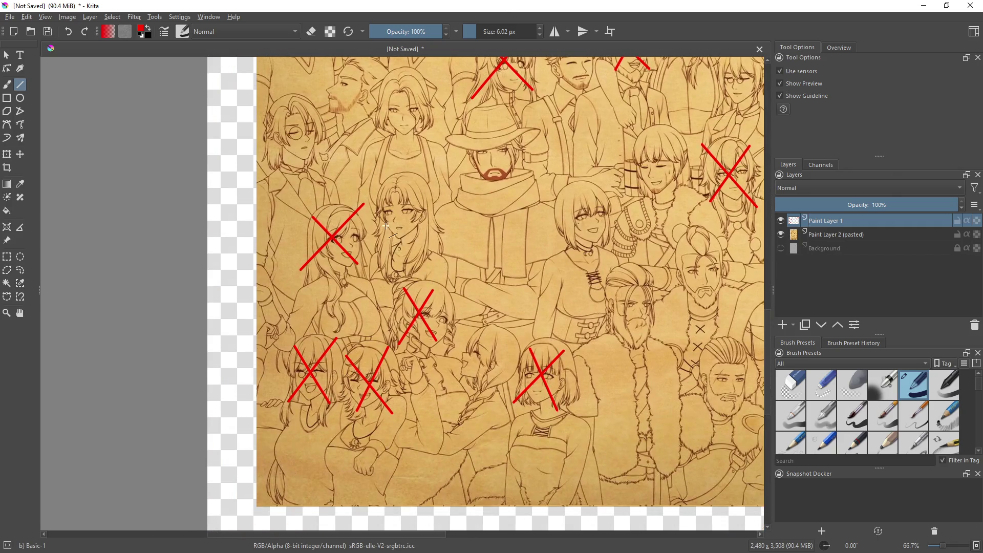
left_click_drag(456, 379, 297, 376)
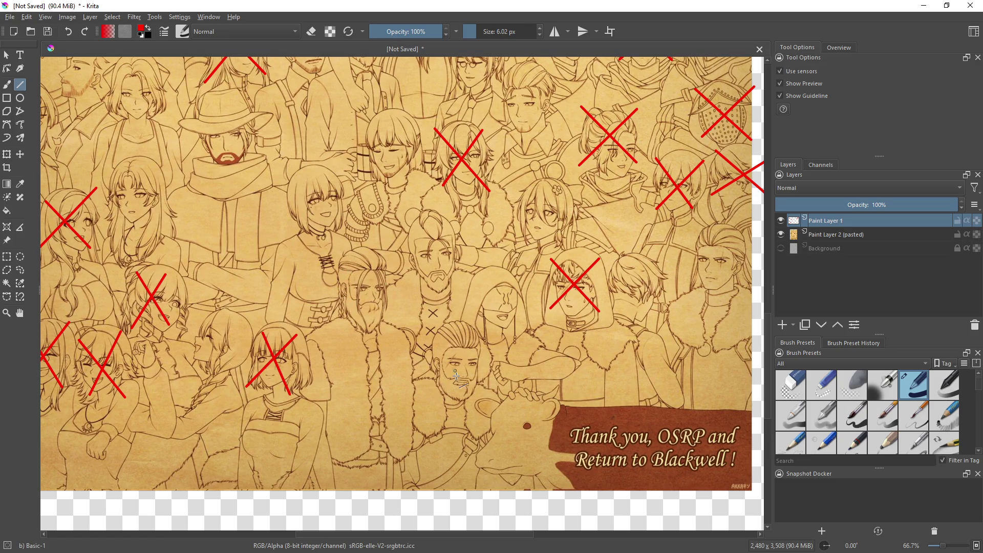
mouse_move(430, 442)
left_mouse_down()
mouse_move(393, 445)
mouse_move(439, 424)
mouse_move(450, 432)
mouse_move(537, 331)
left_mouse_up()
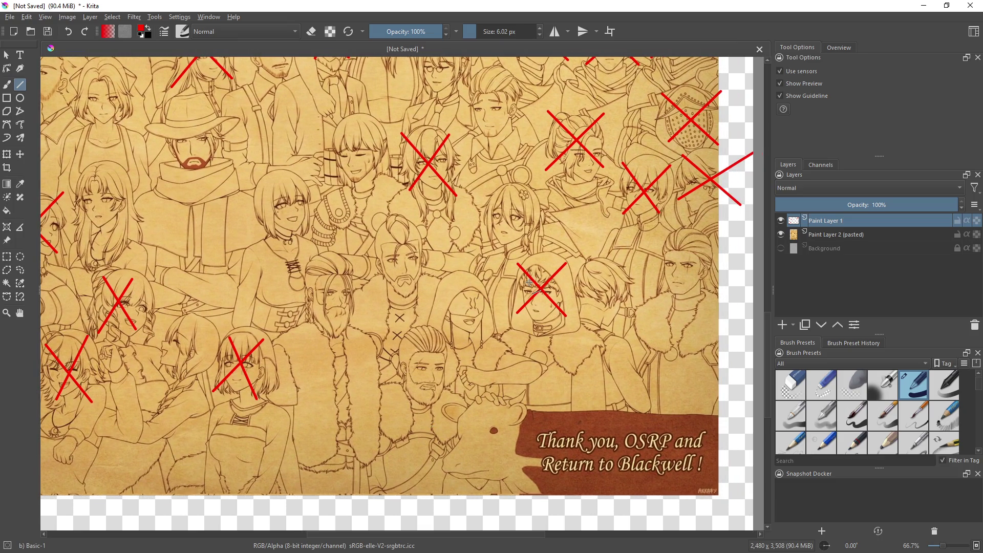
left_click_drag(452, 433, 489, 450)
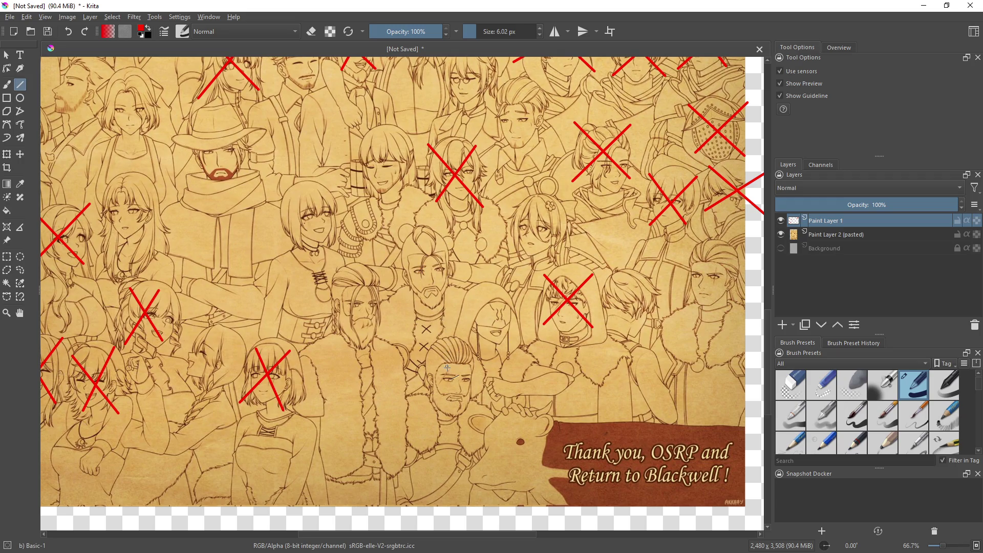
mouse_move(425, 344)
left_mouse_down()
mouse_move(476, 412)
mouse_move(445, 390)
mouse_move(472, 347)
left_mouse_up()
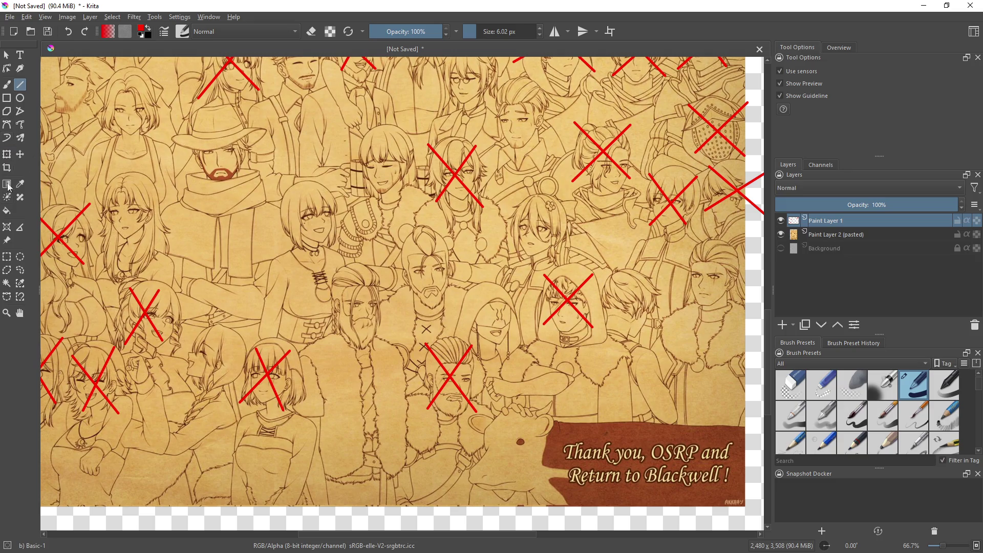
Select the 50 px Eraser Circle preset and undo the bearded man's red X
left_click(789, 383)
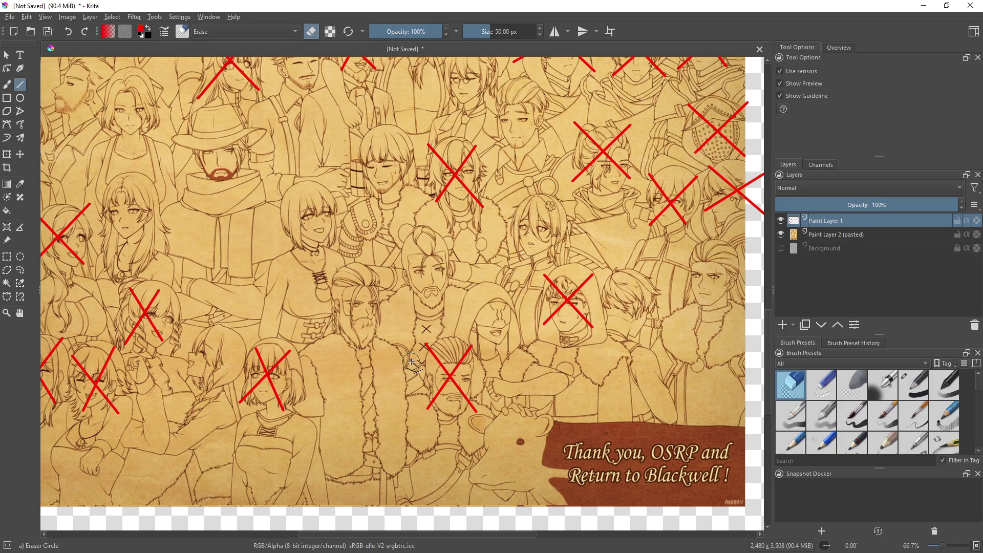
right_click(603, 353)
right_click(587, 266)
key("ctrl+z")
key("ctrl+z")
scroll(582, 300, "up", 5)
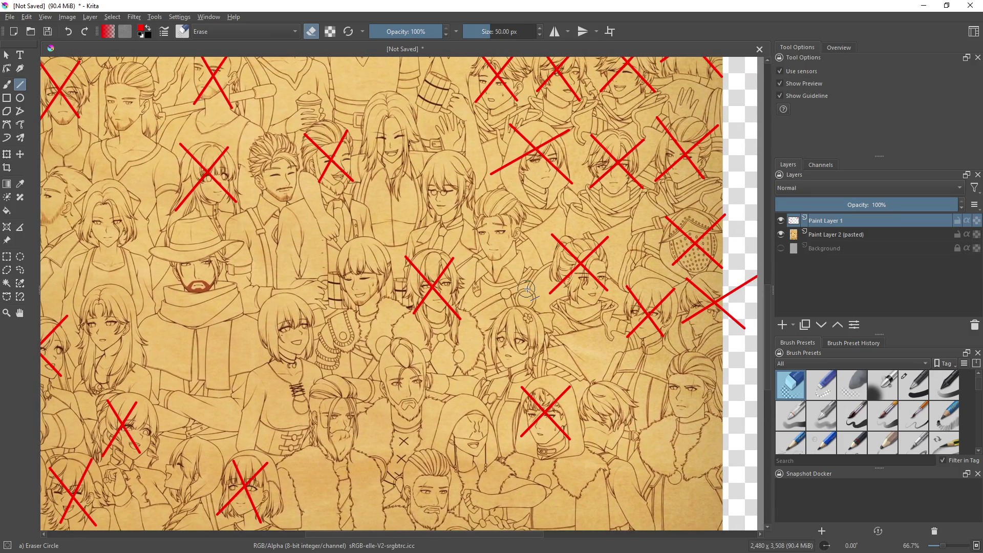
mouse_move(528, 290)
left_mouse_down()
mouse_move(556, 413)
mouse_move(614, 400)
left_mouse_up()
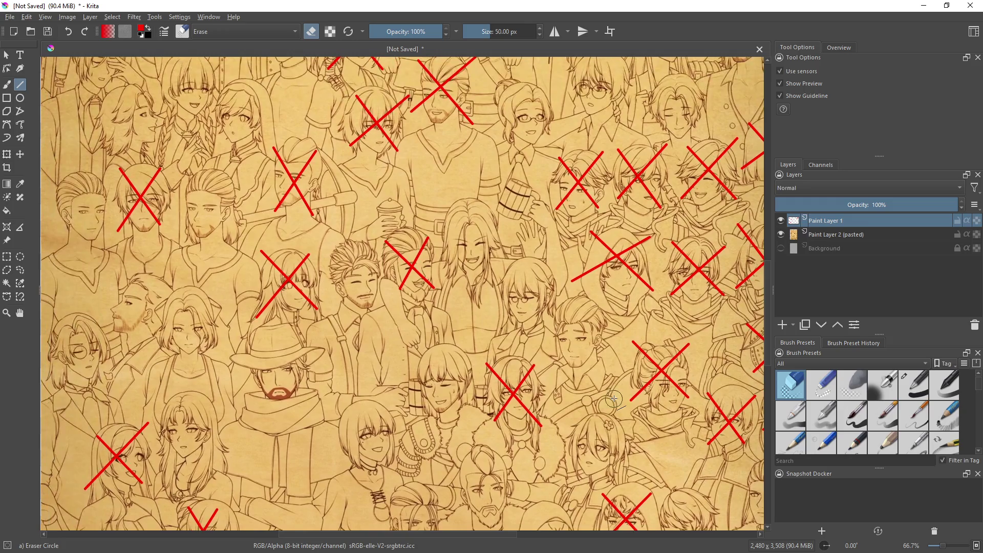
left_click_drag(471, 325, 589, 382)
left_click_drag(466, 287, 570, 390)
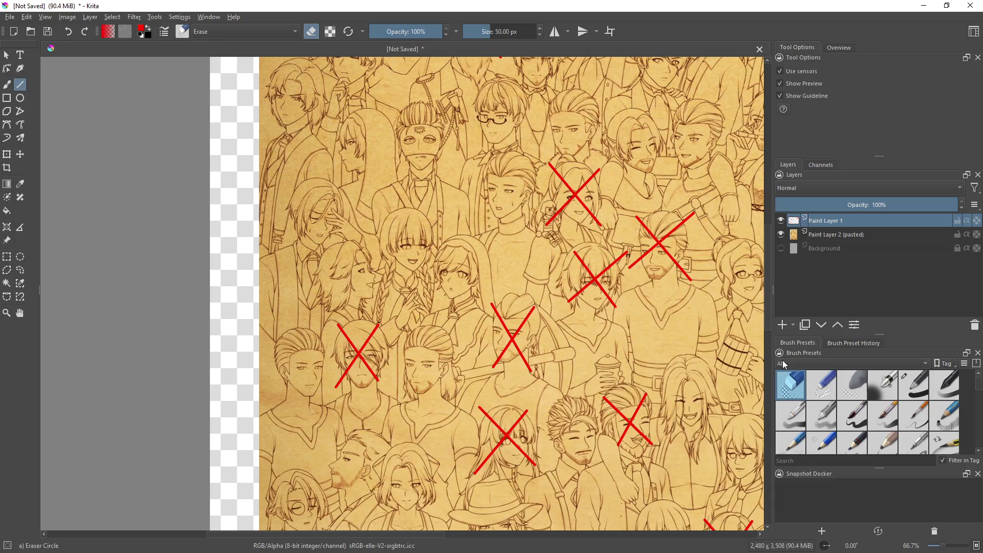
Return to the Basic-1 brush, then draw and undo a red X on the braided man
left_click(914, 389)
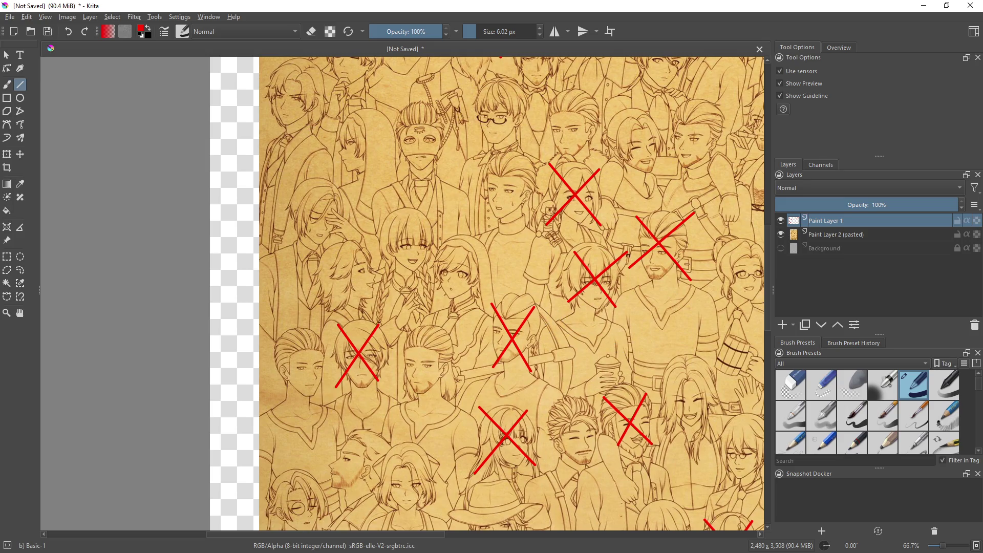
scroll(562, 348, "down", 10)
scroll(561, 348, "right", 5)
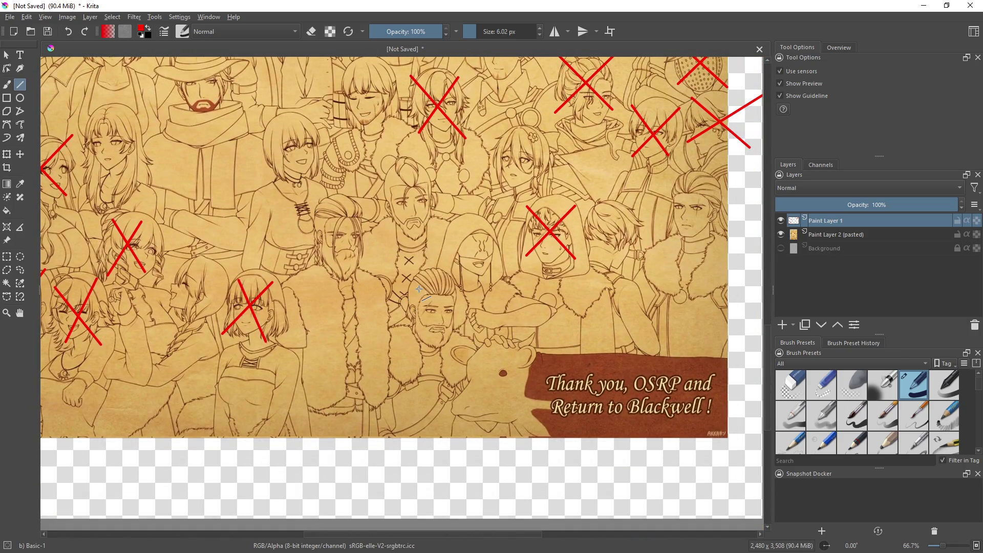
left_click_drag(410, 286, 452, 347)
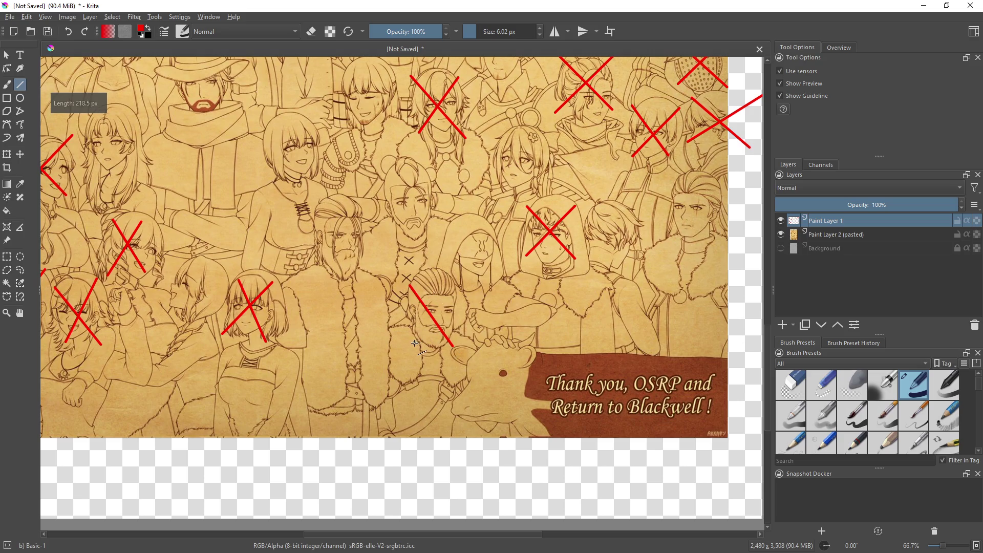
left_click_drag(450, 280, 413, 343)
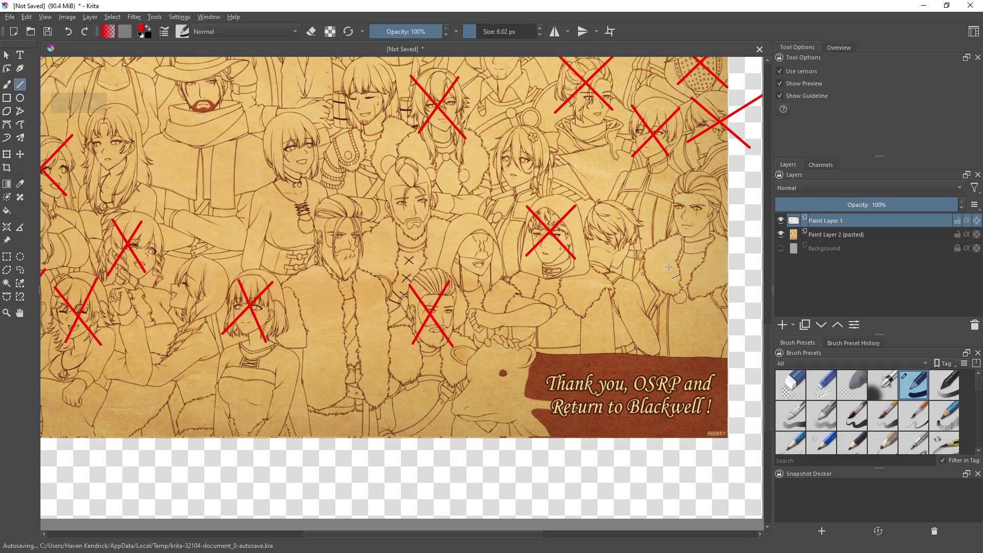
key("ctrl+z")
key("ctrl+z")
Draw and undo a stray red diagonal over a face on the right
scroll(595, 277, "up", 2)
scroll(596, 276, "right", 3)
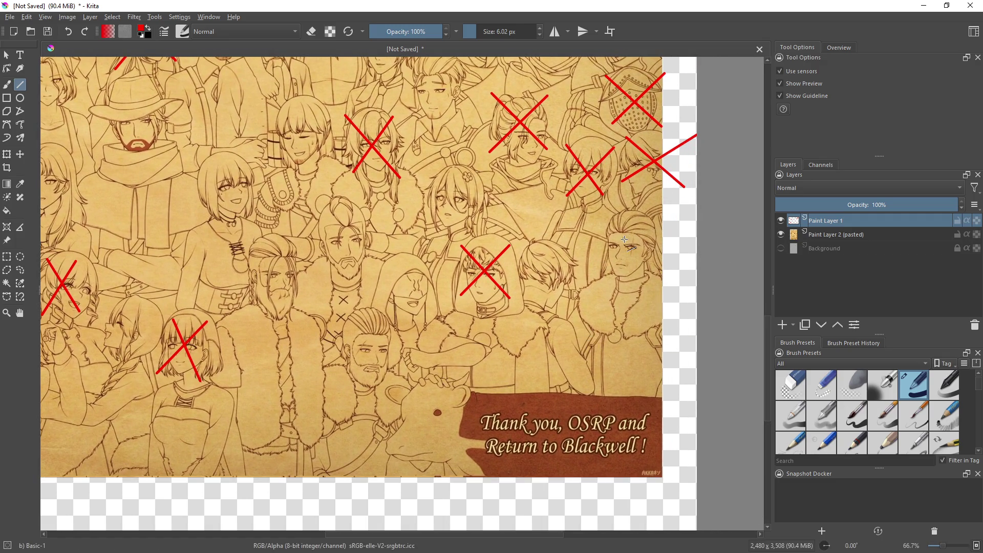
left_click_drag(603, 219, 655, 297)
scroll(610, 282, "up", 1)
key("ctrl+z")
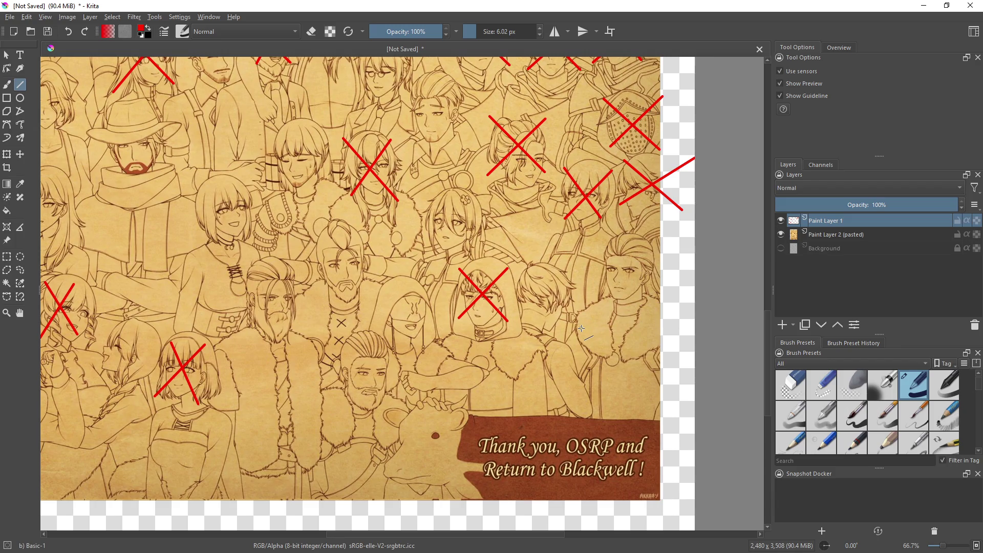
Draw the red X across the right-edge face above the 'Thank you' banner
left_click_drag(582, 333, 635, 384)
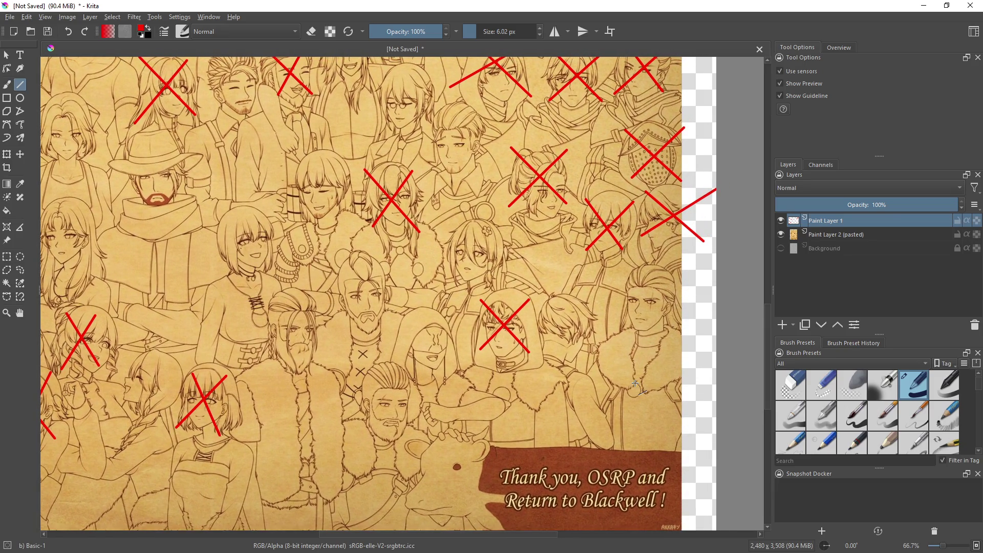
left_click_drag(629, 279, 684, 366)
left_click_drag(671, 287, 617, 355)
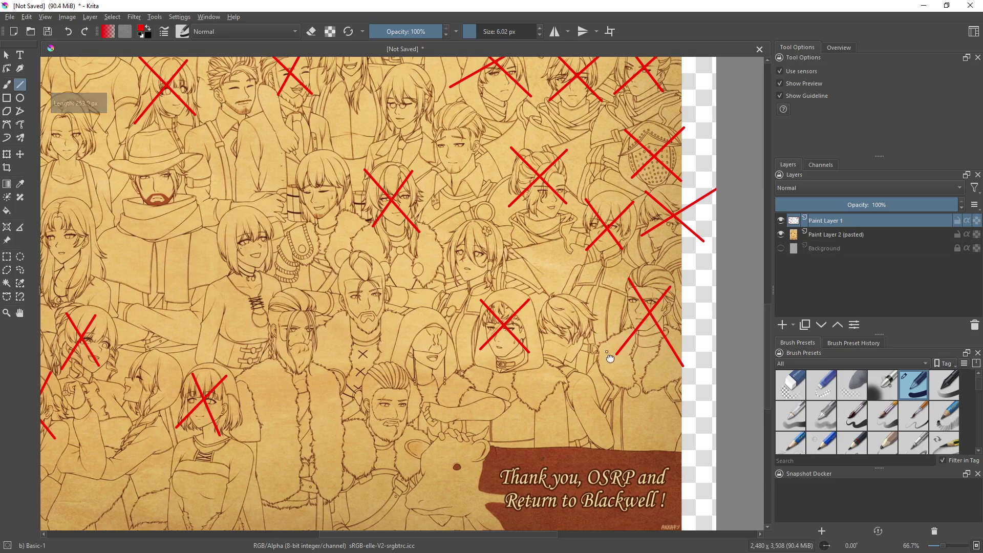
scroll(610, 359, "up", 10)
scroll(482, 332, "up", 4)
scroll(441, 371, "right", 4)
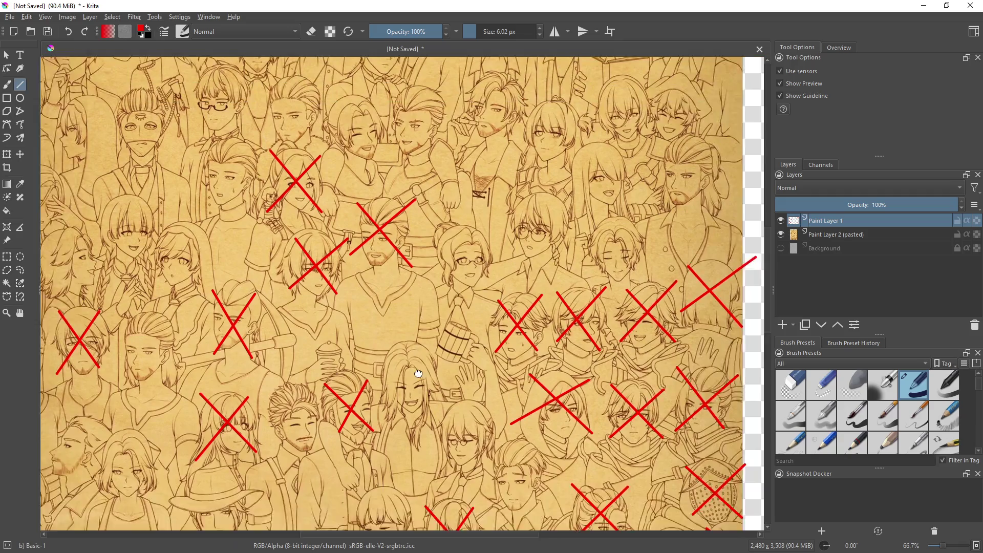
scroll(460, 358, "up", 2)
scroll(435, 379, "right", 2)
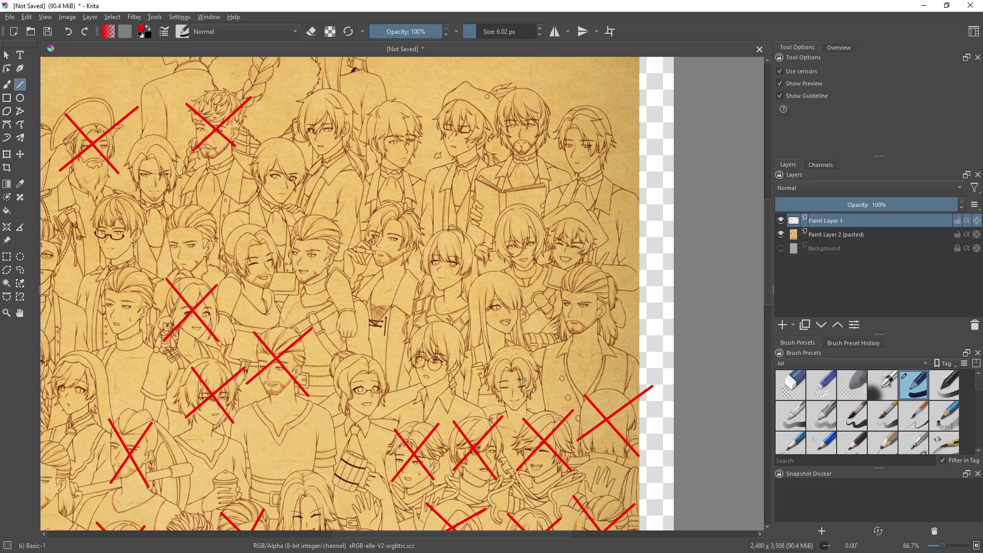
left_click_drag(524, 381, 478, 342)
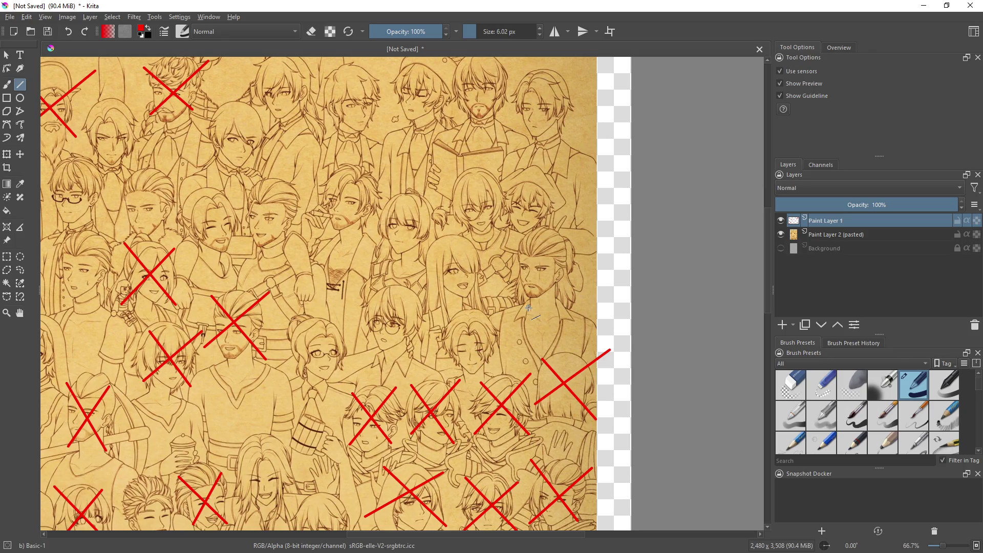
mouse_move(515, 333)
left_mouse_down()
mouse_move(434, 71)
mouse_move(514, 170)
left_mouse_up()
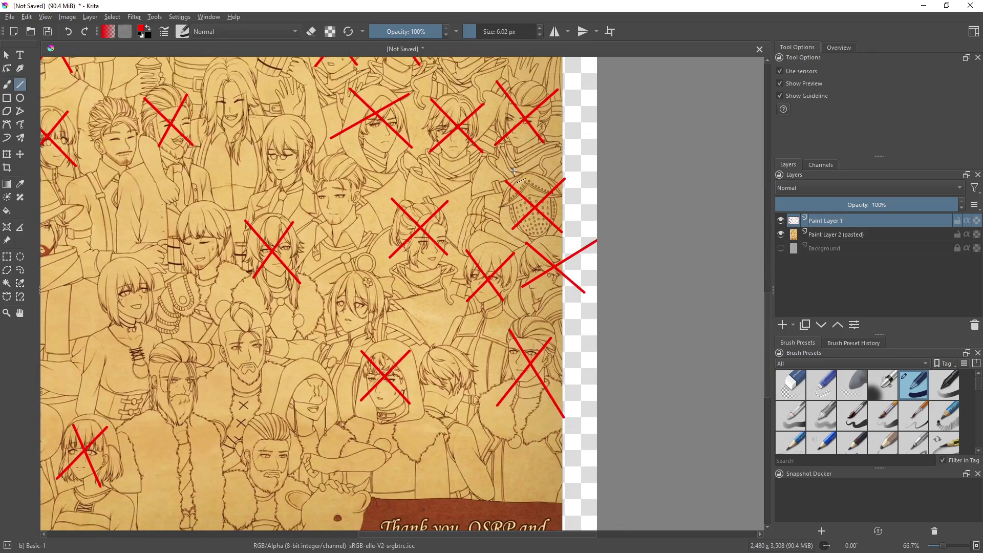
left_click_drag(502, 282, 547, 362)
scroll(497, 266, "left", 5)
scroll(497, 267, "up", 4)
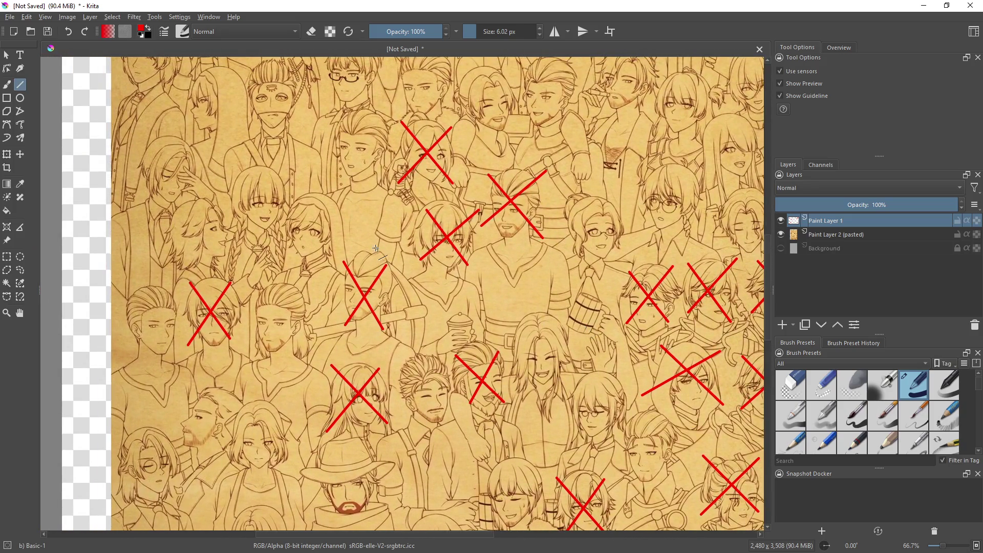
mouse_move(375, 248)
left_mouse_down()
mouse_move(545, 310)
mouse_move(557, 343)
left_mouse_up()
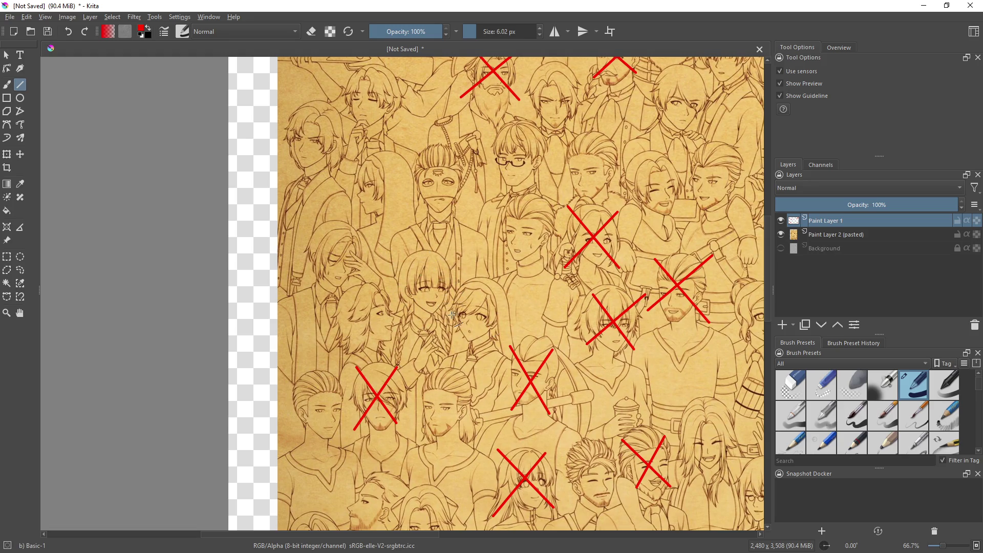
mouse_move(319, 224)
left_mouse_down()
mouse_move(348, 289)
mouse_move(336, 253)
mouse_move(358, 228)
left_mouse_up()
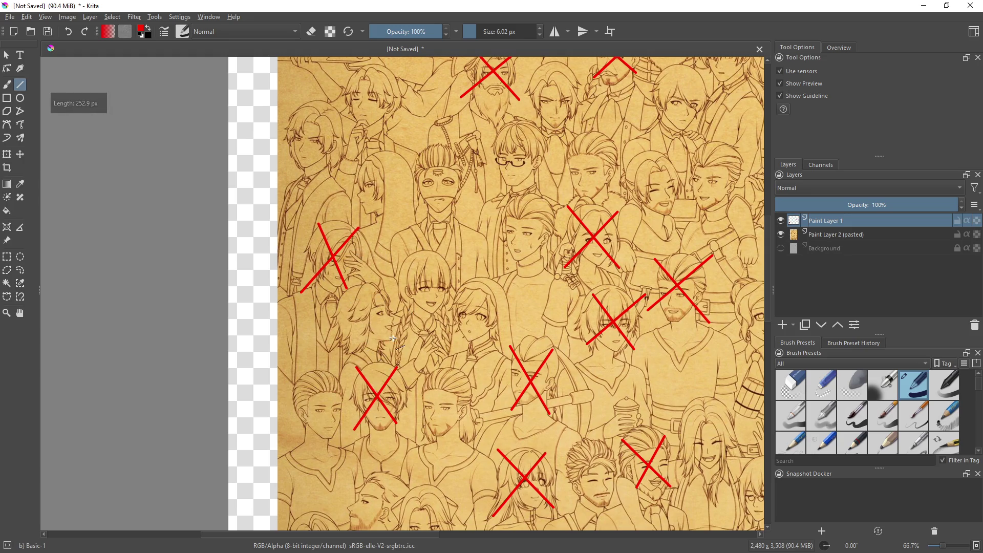
mouse_move(339, 290)
left_mouse_down()
mouse_move(389, 355)
mouse_move(381, 307)
mouse_move(390, 297)
left_mouse_up()
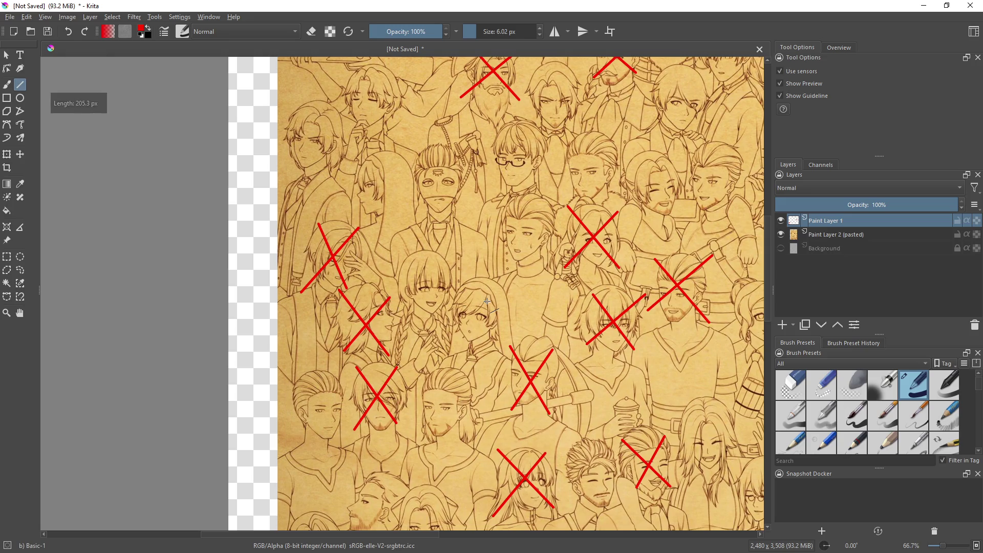
scroll(488, 301, "up", 3)
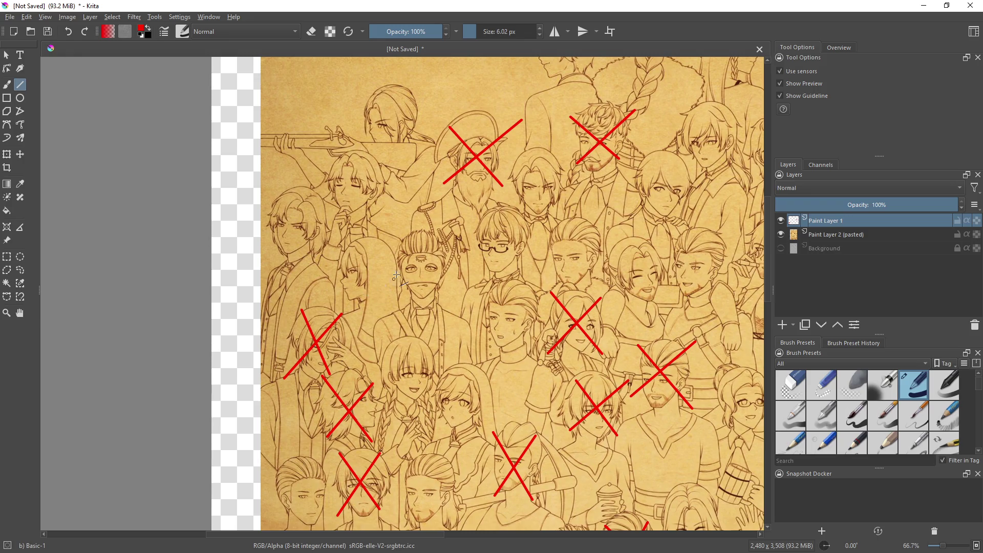
left_click_drag(376, 334, 456, 285)
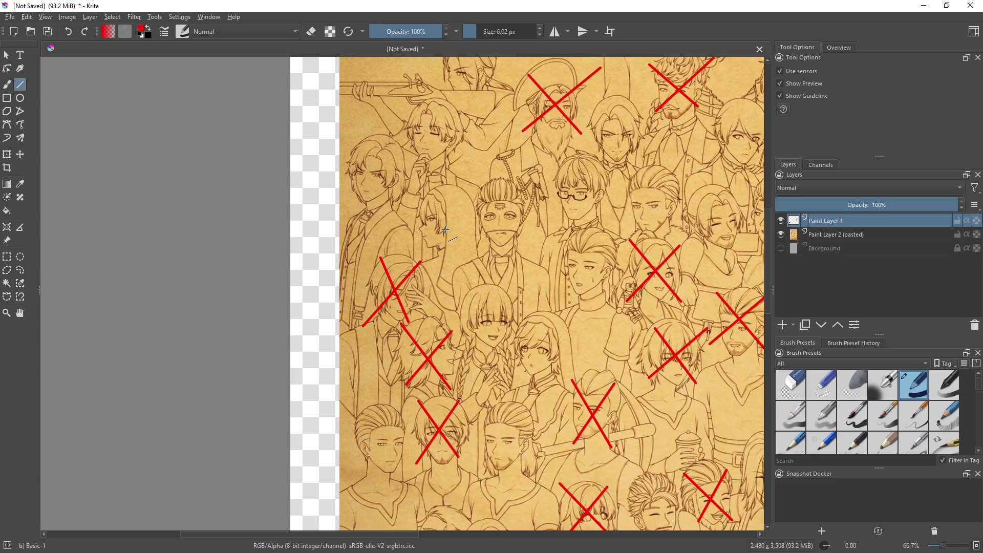
mouse_move(471, 252)
left_mouse_down()
mouse_move(444, 296)
mouse_move(296, 346)
left_mouse_up()
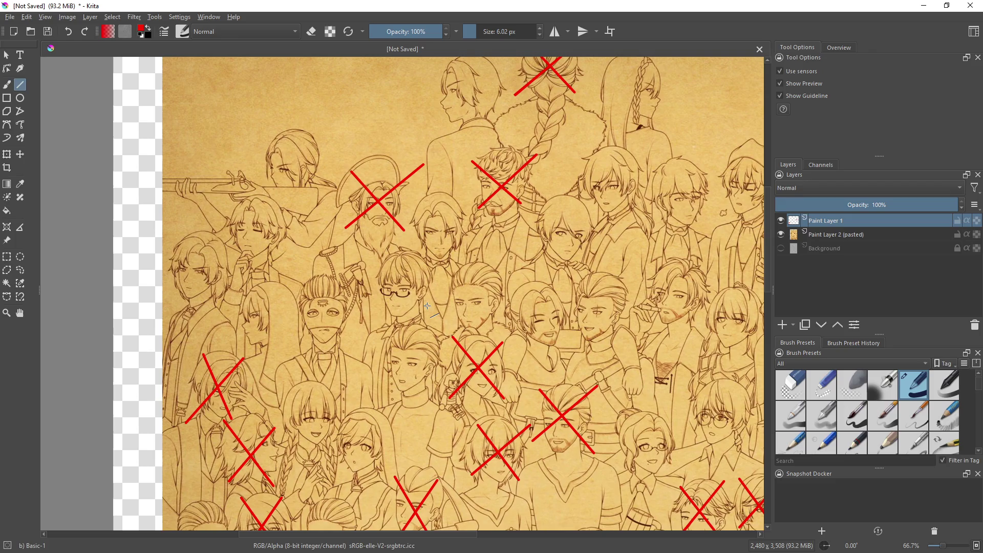
left_click_drag(420, 302, 266, 271)
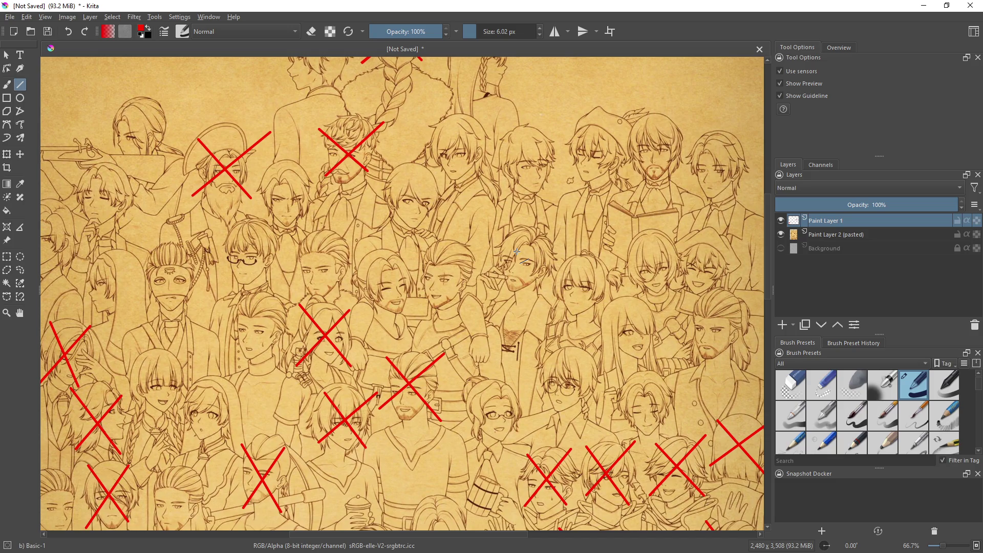
left_click_drag(504, 238, 542, 288)
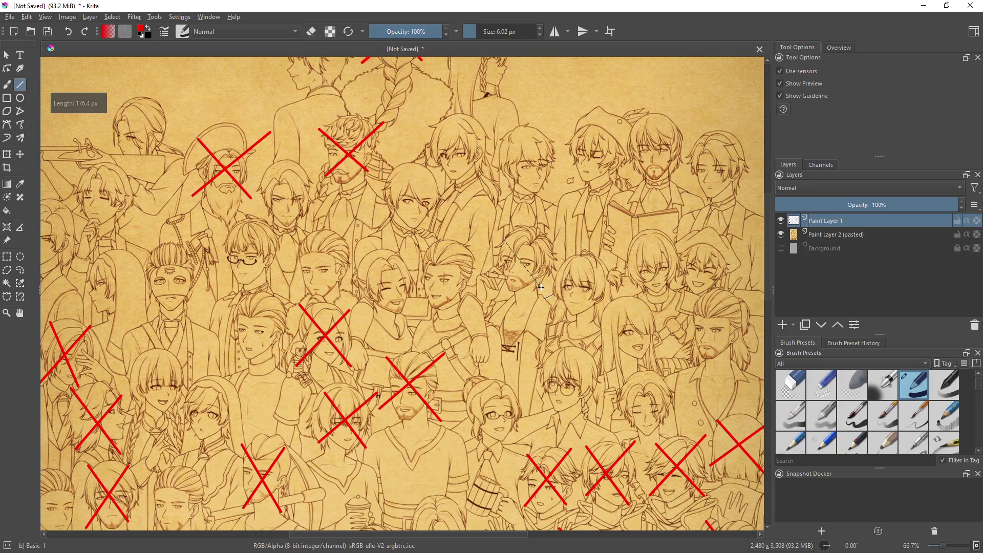
key("ctrl+z")
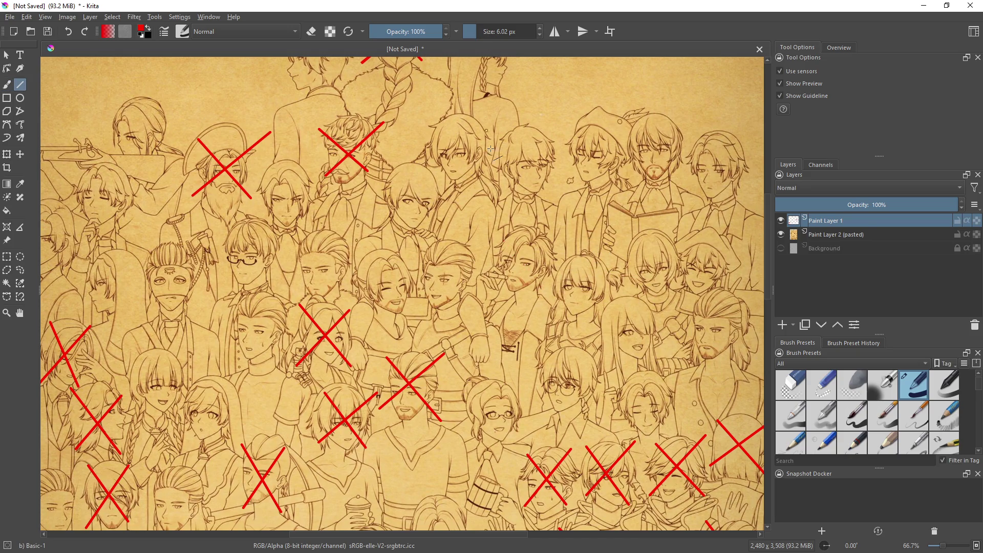
right_click(503, 196)
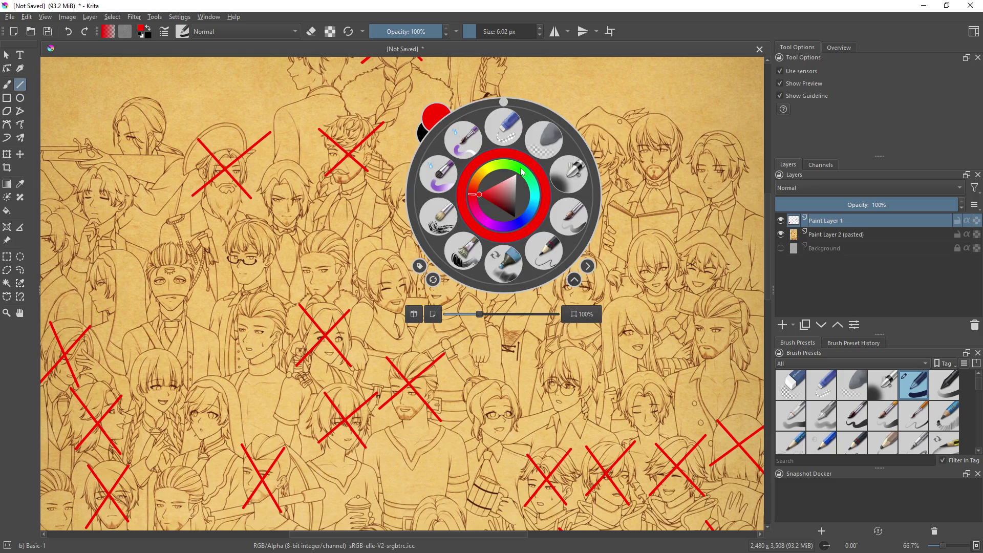
Switch the colour to green and draw green X's over two faces
left_click(519, 173)
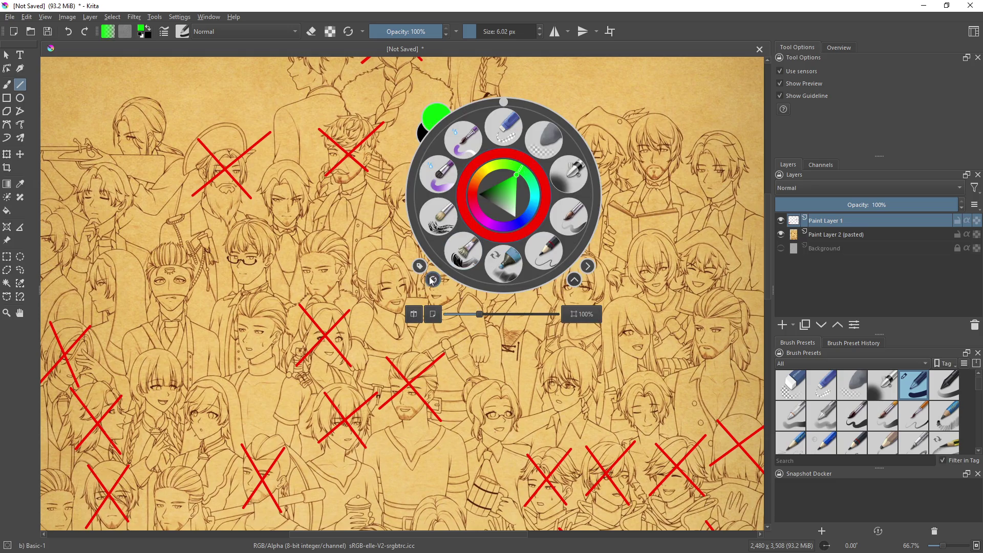
left_click(534, 380)
mouse_move(502, 230)
left_mouse_down()
mouse_move(544, 296)
mouse_move(543, 230)
left_mouse_up()
left_click_drag(259, 408, 464, 286)
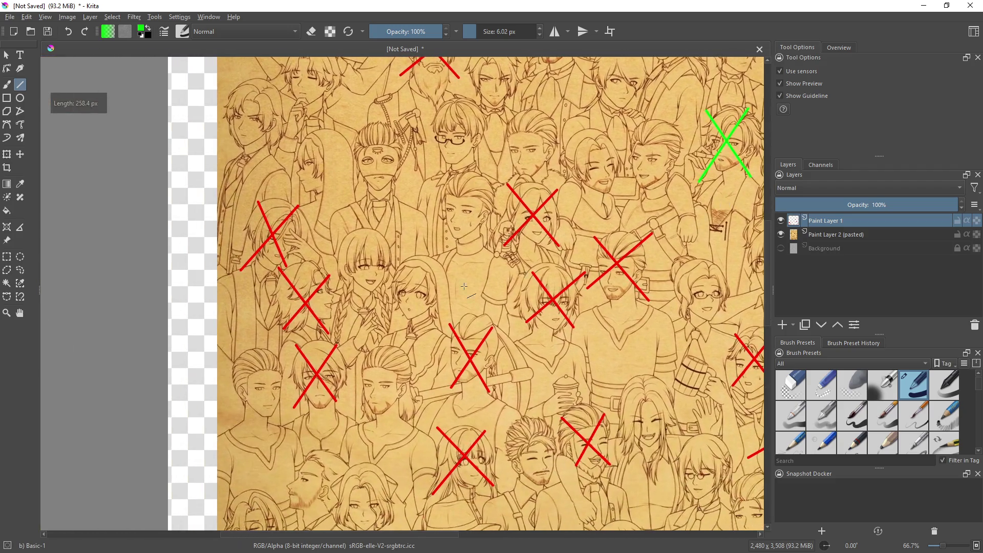
left_click_drag(342, 231, 380, 284)
left_click_drag(383, 227, 346, 289)
Draw a green line across another face further along the crowd
mouse_move(496, 270)
left_mouse_down()
mouse_move(548, 291)
mouse_move(413, 248)
mouse_move(404, 305)
mouse_move(487, 375)
mouse_move(400, 381)
mouse_move(298, 232)
mouse_move(244, 87)
left_mouse_up()
mouse_move(443, 267)
left_mouse_down()
mouse_move(486, 328)
mouse_move(489, 267)
left_mouse_up()
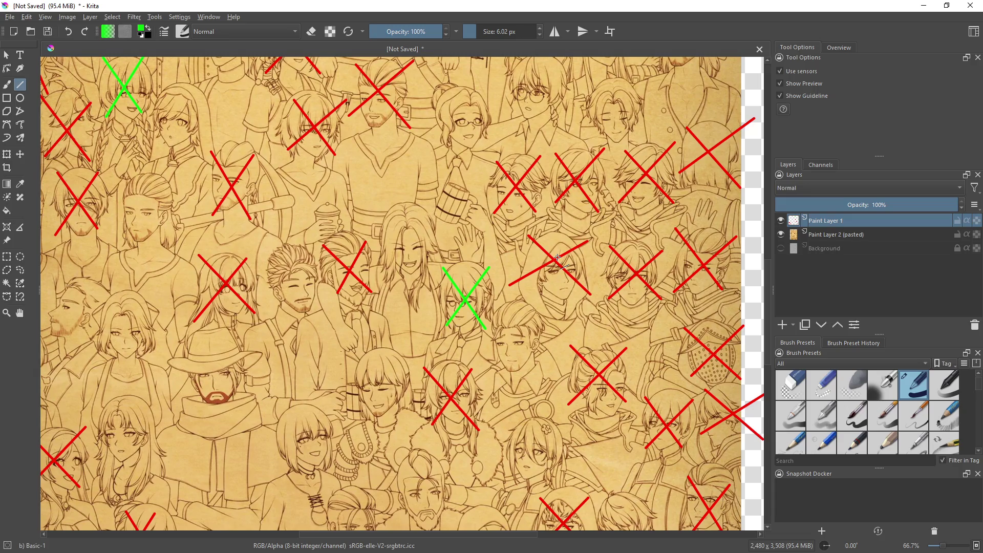
left_click_drag(459, 234, 459, 290)
scroll(460, 277, "up", 3)
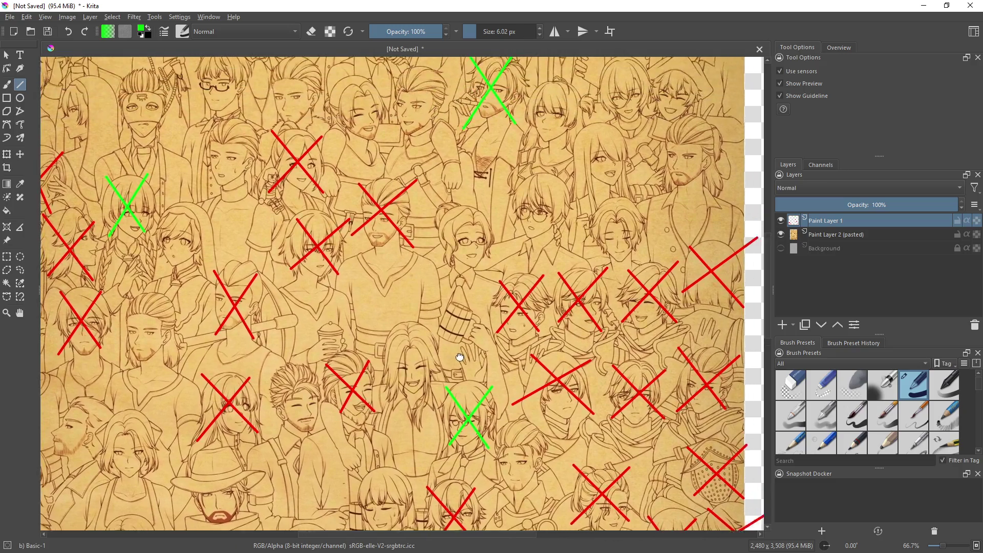
scroll(578, 265, "up", 5)
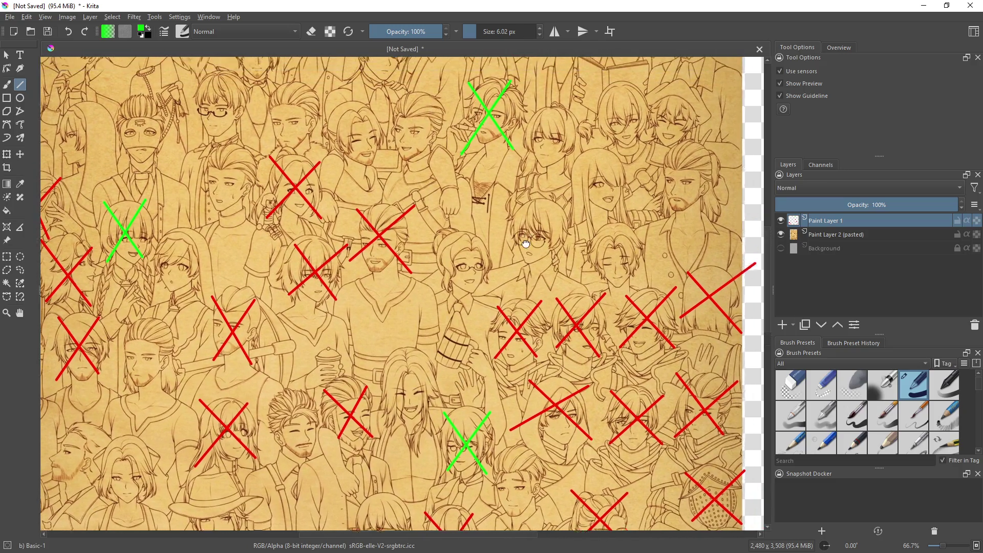
left_click_drag(549, 276, 467, 332)
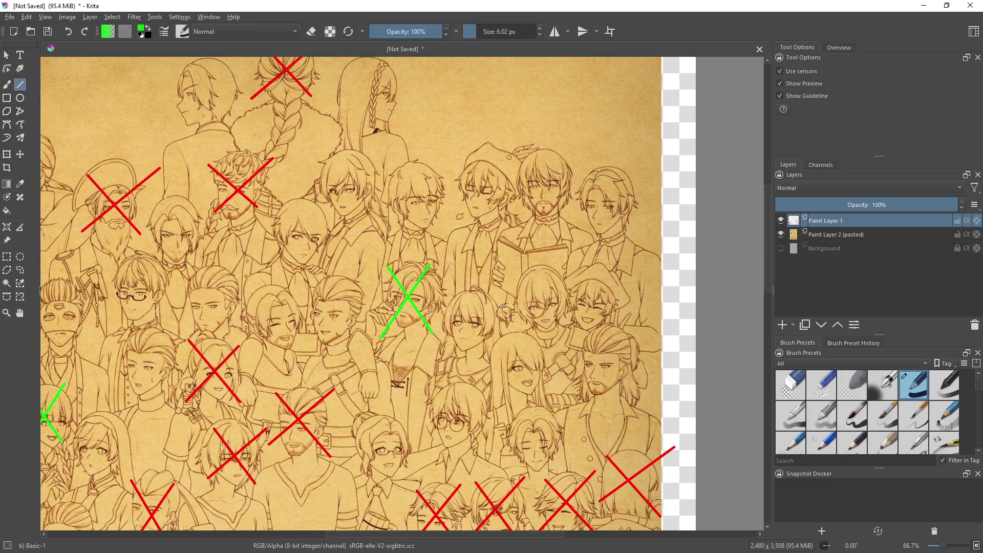
right_click(510, 259)
left_click(472, 279)
left_click_drag(514, 276, 556, 322)
mouse_move(555, 275)
left_mouse_down()
mouse_move(519, 320)
mouse_move(606, 303)
mouse_move(622, 321)
mouse_move(620, 281)
left_mouse_up()
mouse_move(449, 296)
left_mouse_down()
mouse_move(483, 344)
mouse_move(495, 303)
left_mouse_up()
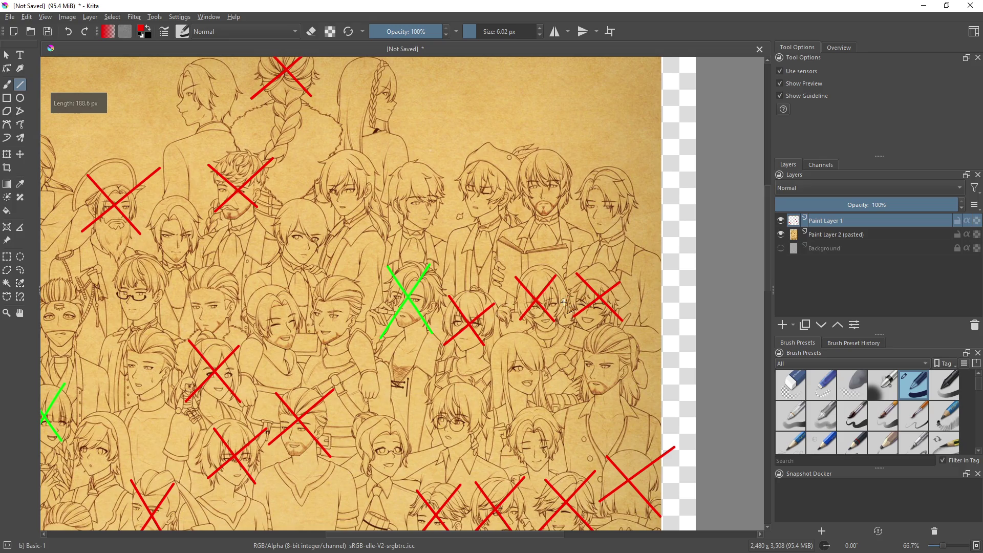
scroll(564, 302, "up", 3)
scroll(564, 302, "left", 5)
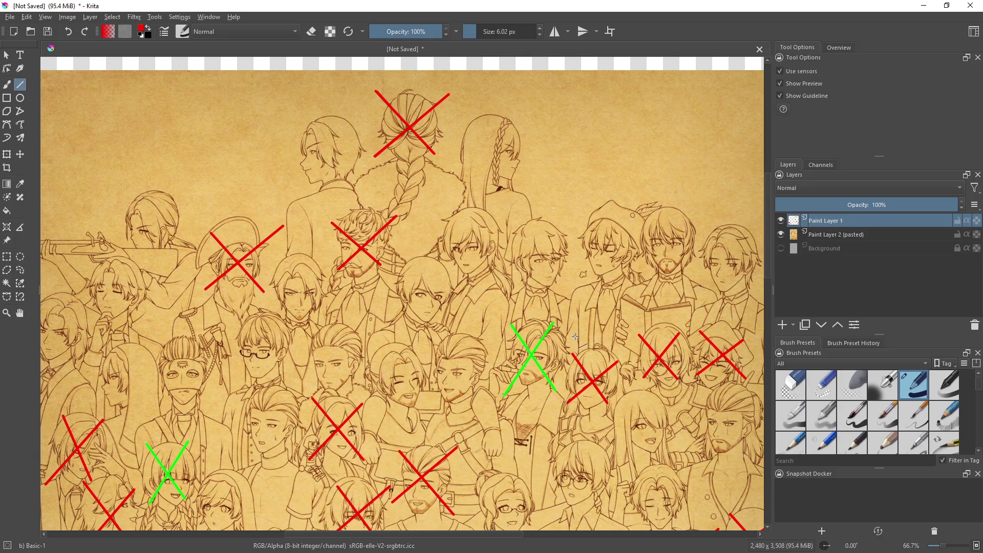
left_click_drag(575, 337, 351, 286)
scroll(308, 292, "left", 3)
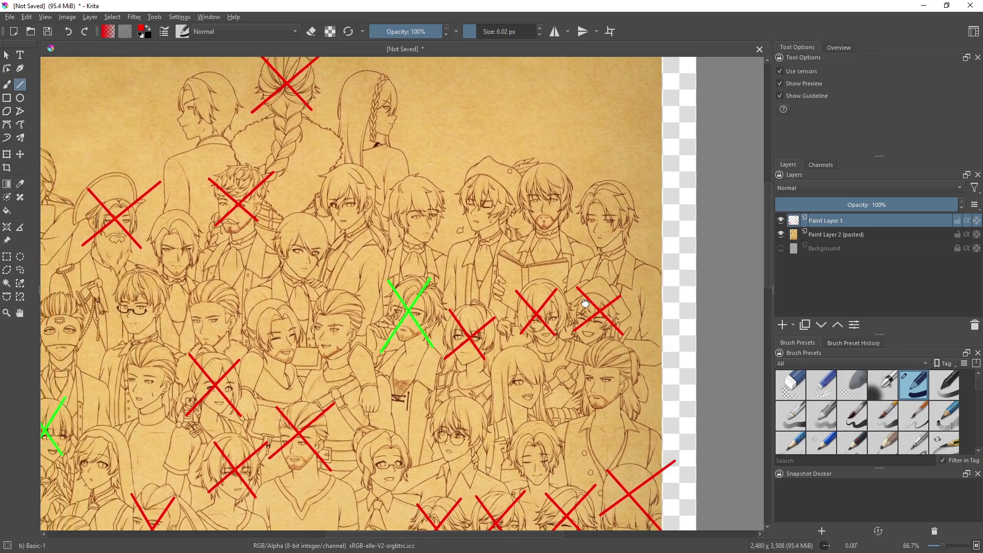
scroll(307, 292, "right", 1)
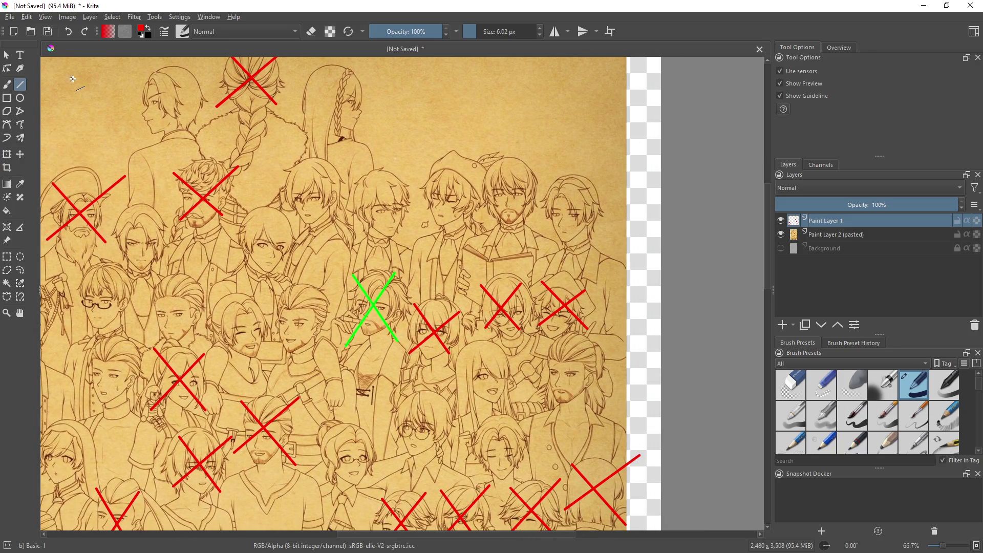
key("ctrl+z")
key("ctrl+z")
key("ctrl+z")
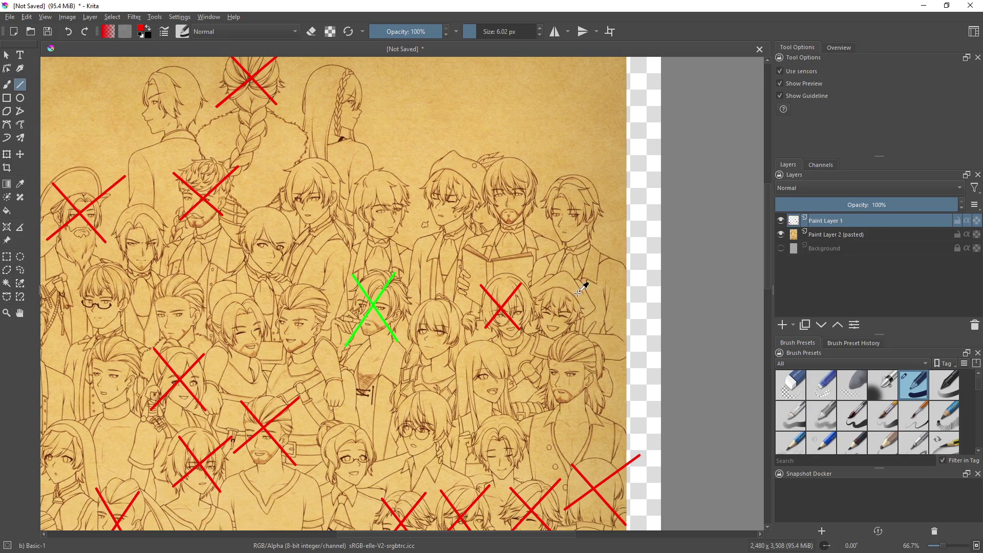
left_click_drag(540, 280, 578, 333)
left_click_drag(582, 288, 539, 333)
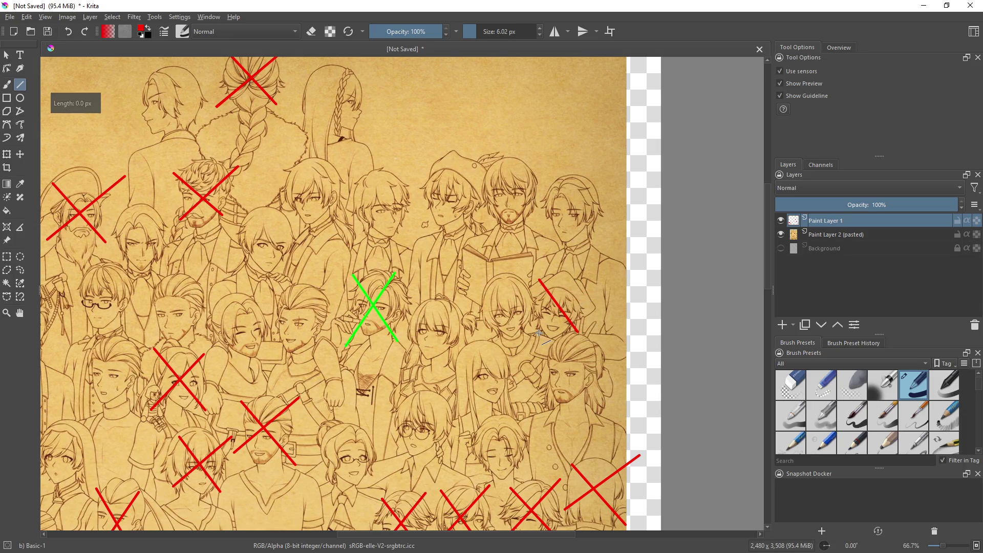
mouse_move(415, 308)
left_mouse_down()
mouse_move(455, 353)
mouse_move(418, 346)
mouse_move(453, 306)
left_mouse_up()
left_click_drag(546, 345, 624, 407)
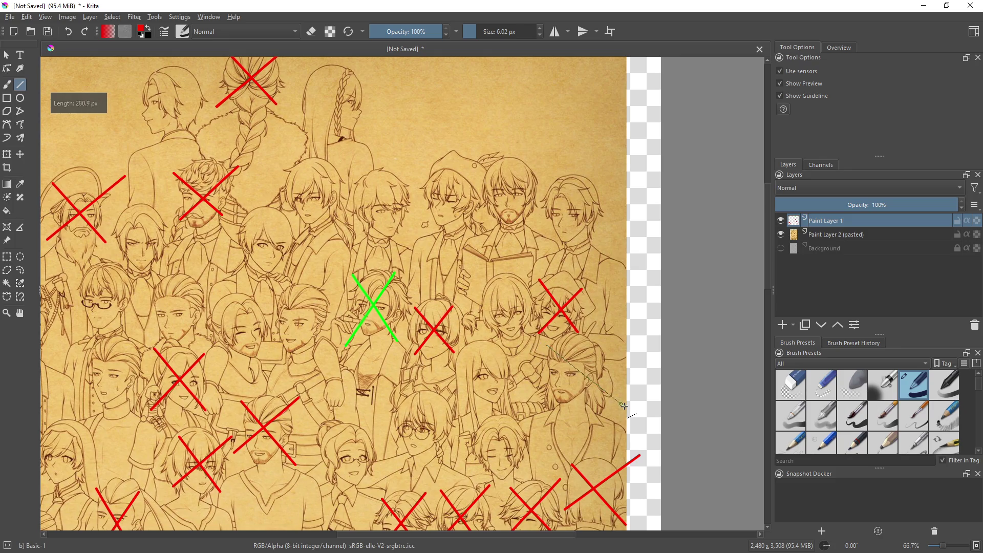
left_click_drag(553, 404, 607, 342)
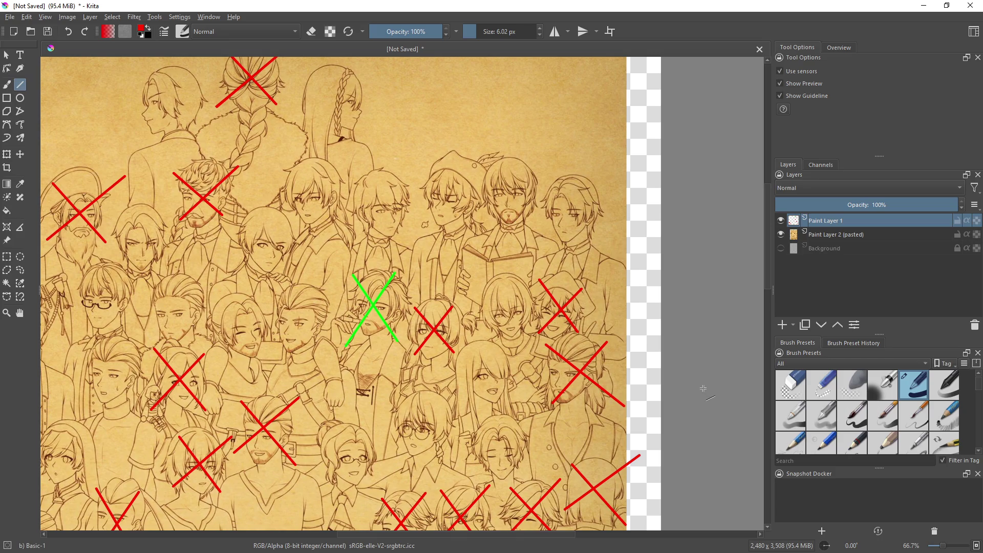
scroll(515, 343, "down", 2)
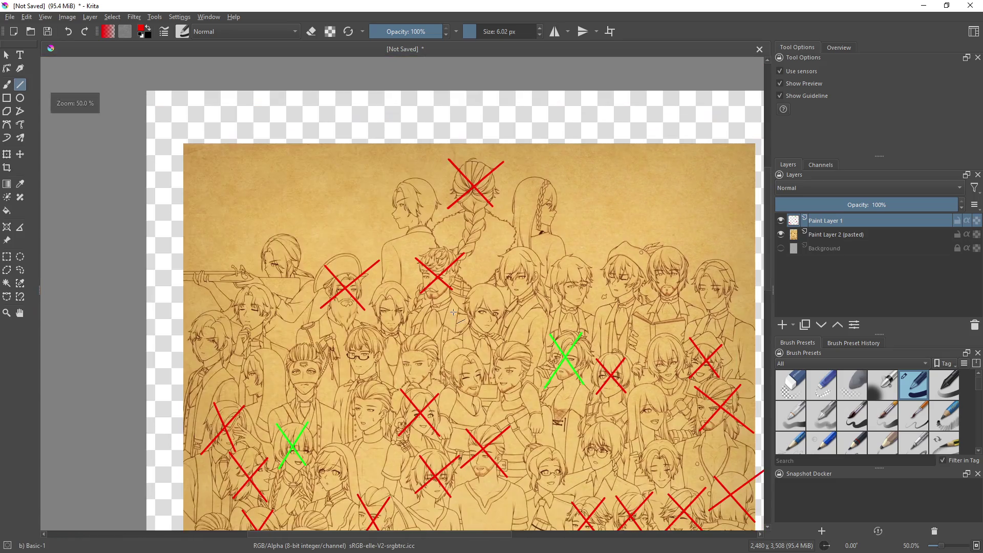
scroll(516, 343, "up", 4)
scroll(516, 343, "down", 1)
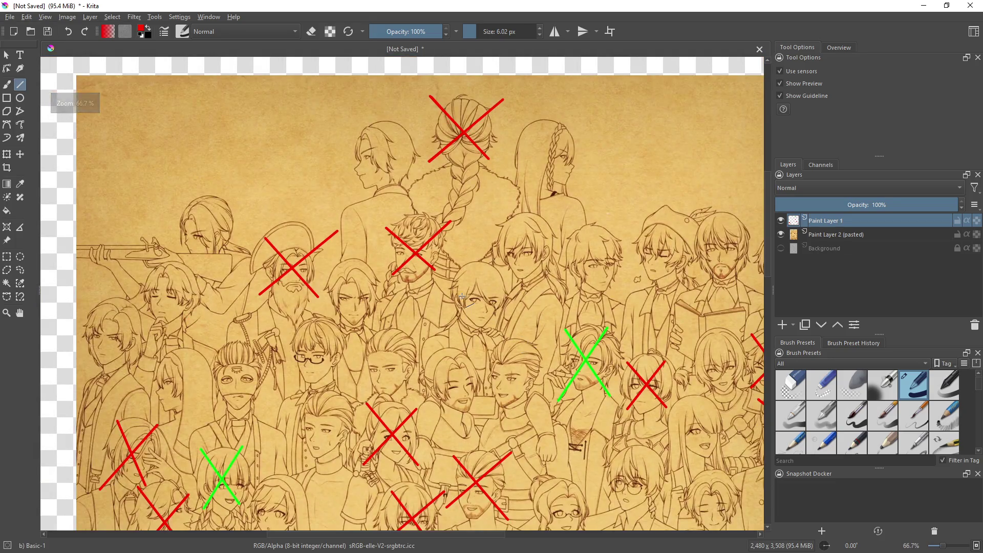
mouse_move(457, 274)
left_mouse_down()
mouse_move(505, 324)
mouse_move(502, 276)
left_mouse_up()
left_click_drag(503, 225, 539, 268)
left_click_drag(532, 221, 506, 279)
left_click_drag(571, 235, 610, 289)
mouse_move(617, 230)
left_mouse_down()
mouse_move(571, 289)
mouse_move(421, 291)
left_mouse_up()
left_click_drag(501, 222, 547, 294)
left_click_drag(541, 222, 489, 280)
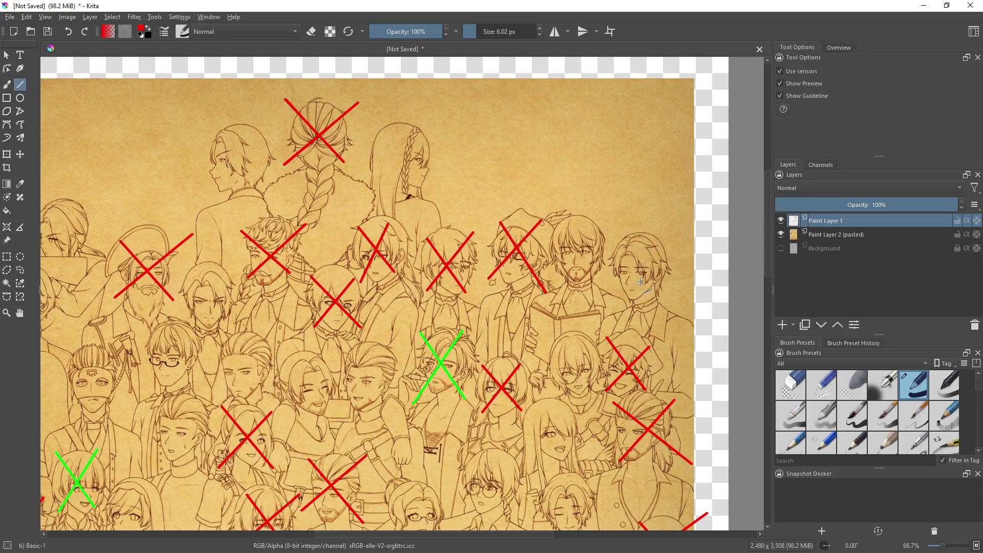
left_click_drag(640, 270, 593, 274)
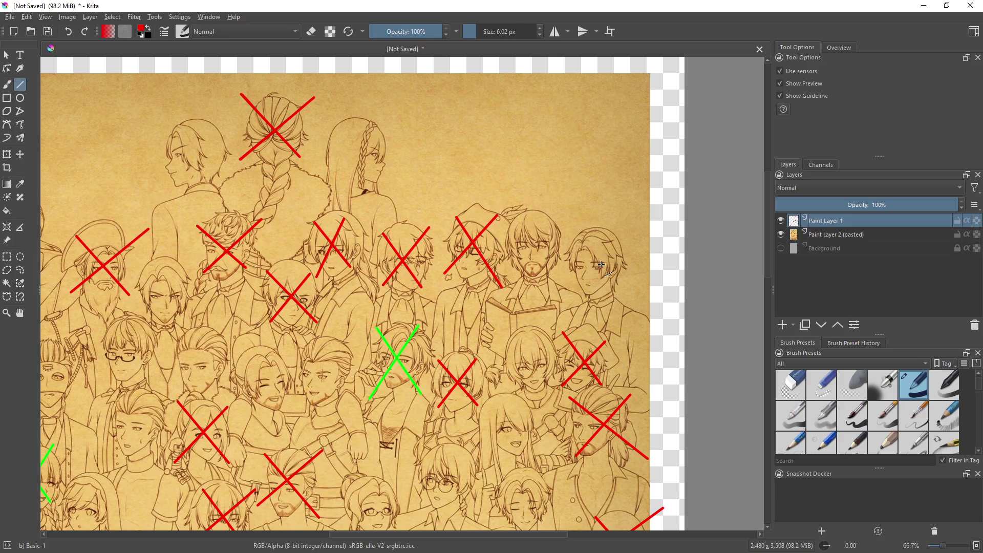
left_click_drag(445, 268, 599, 265)
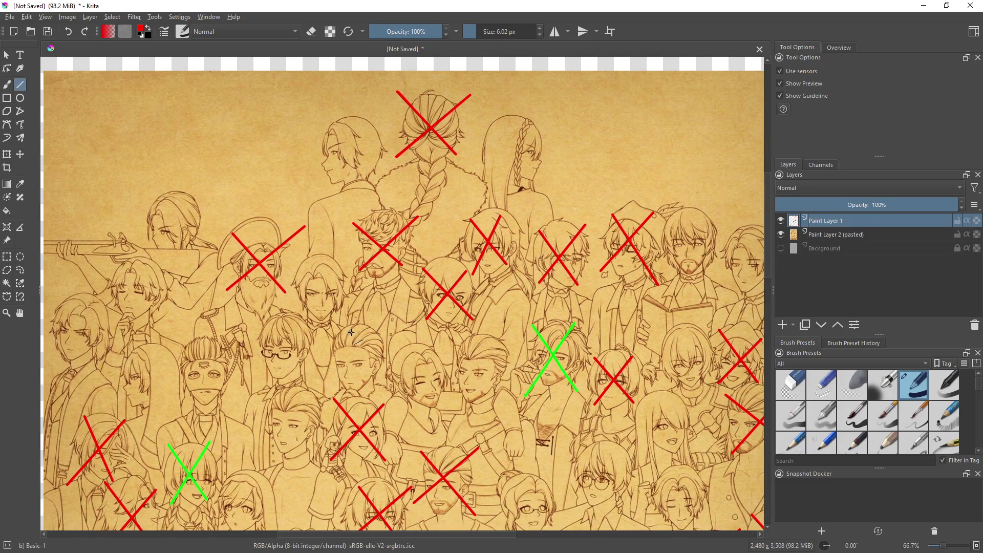
left_click_drag(457, 335, 313, 324)
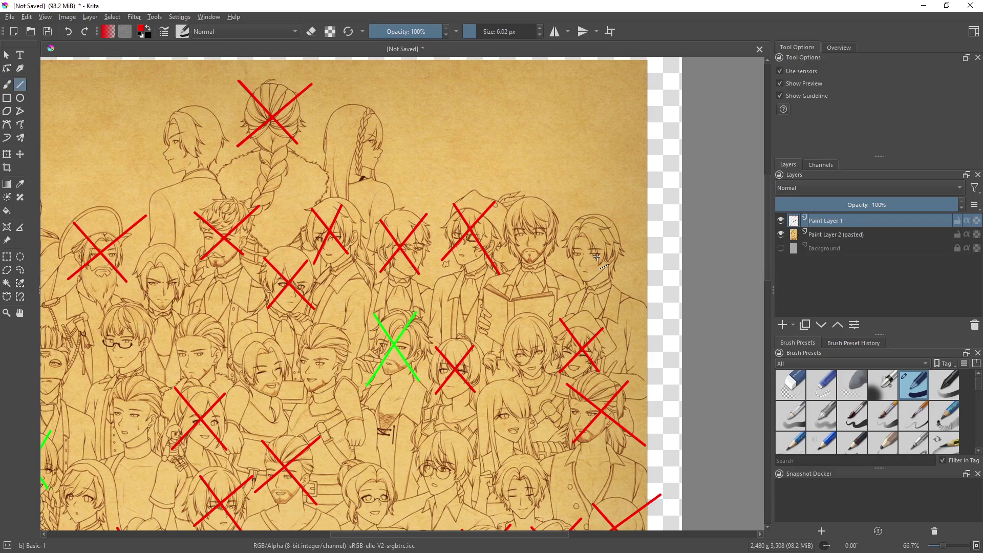
left_click_drag(567, 228, 628, 291)
left_click_drag(571, 282, 630, 214)
left_click_drag(450, 316, 598, 319)
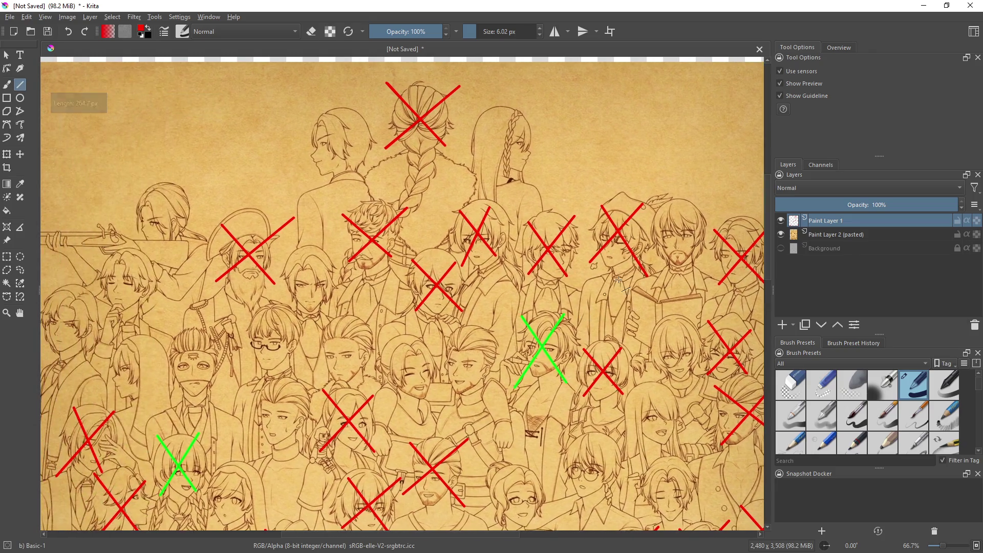
mouse_move(471, 333)
left_mouse_down()
mouse_move(539, 311)
mouse_move(617, 308)
mouse_move(604, 286)
left_mouse_up()
left_click_drag(374, 356, 534, 384)
left_click_drag(478, 362, 426, 285)
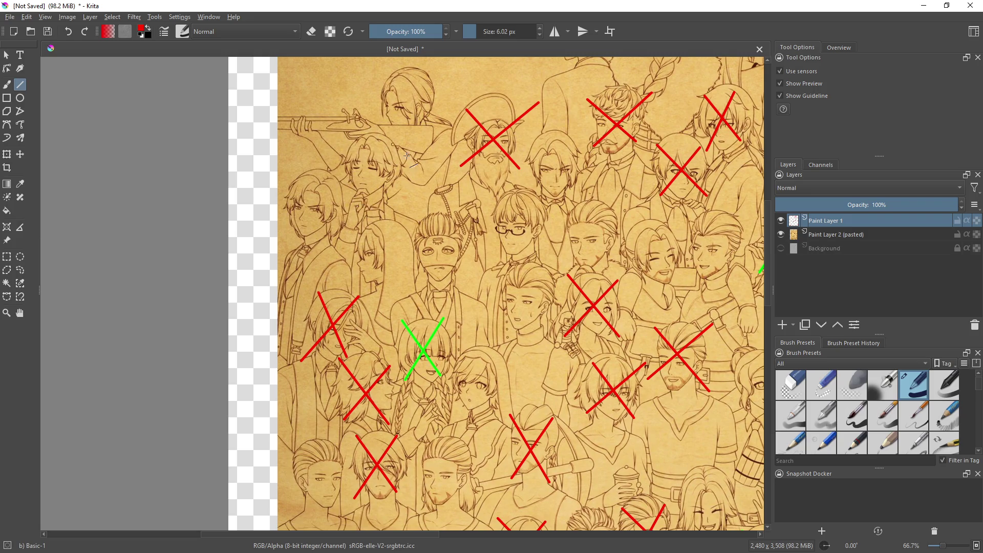
Pick green from the pop-up palette and draw a dashed ring around a head
right_click(383, 205)
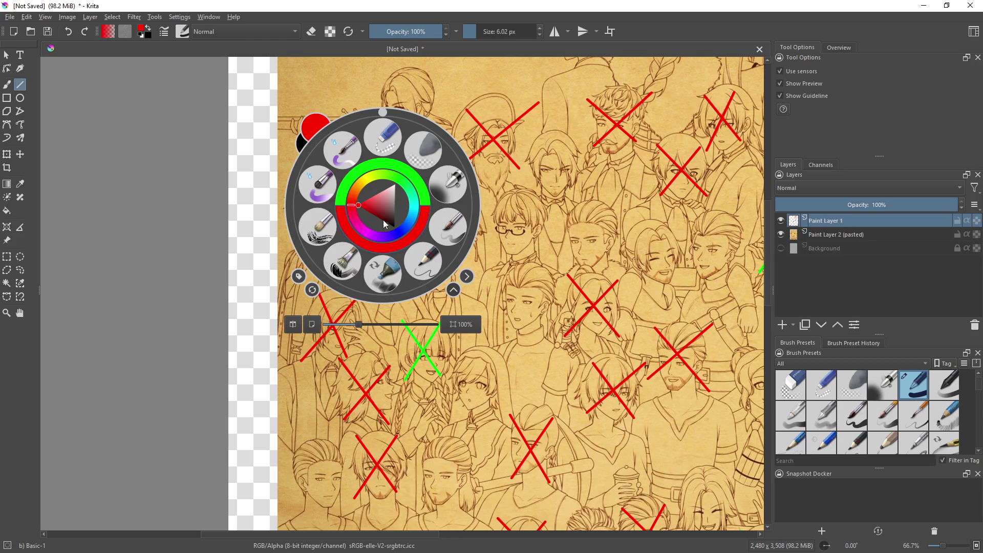
left_click(385, 170)
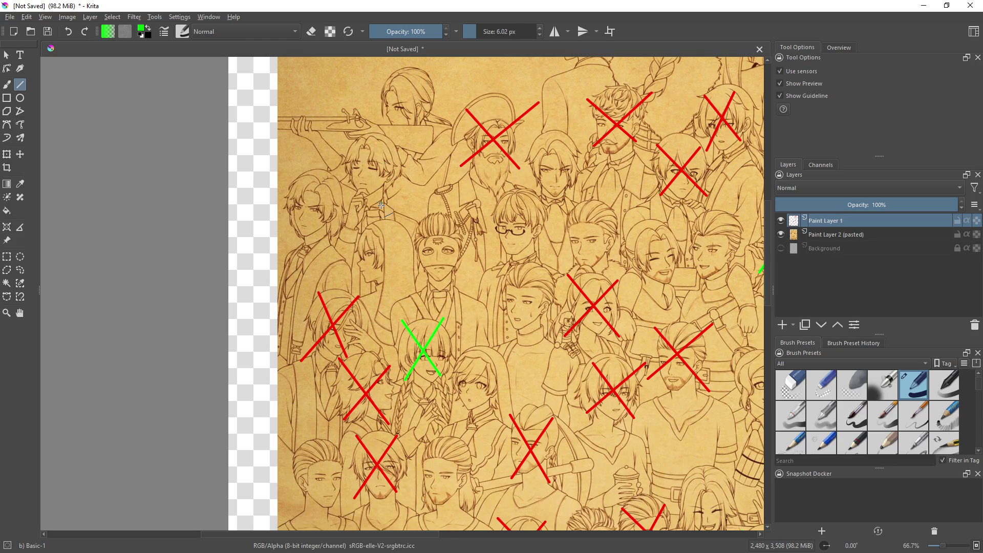
scroll(381, 205, "up", 1)
mouse_move(367, 211)
left_mouse_down()
mouse_move(342, 198)
mouse_move(339, 174)
mouse_move(379, 152)
mouse_move(404, 179)
mouse_move(390, 207)
left_mouse_up()
left_click_drag(384, 212, 361, 216)
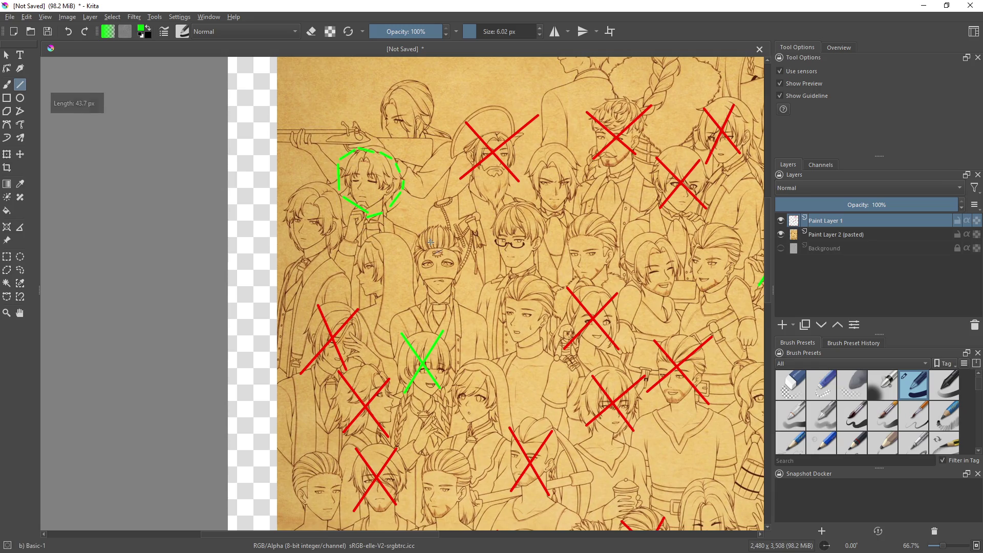
scroll(425, 251, "right", 5)
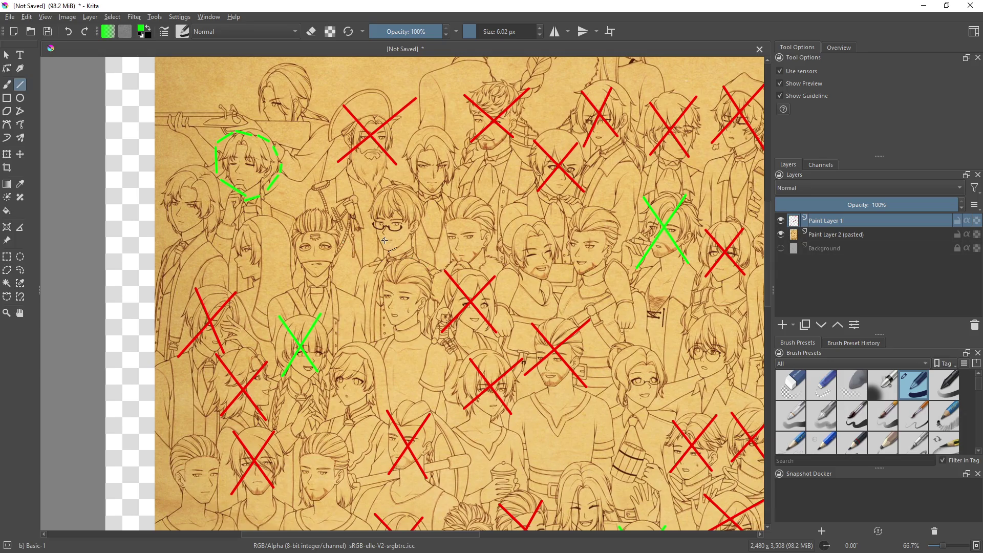
mouse_move(480, 279)
left_mouse_down()
mouse_move(487, 330)
mouse_move(460, 387)
left_mouse_up()
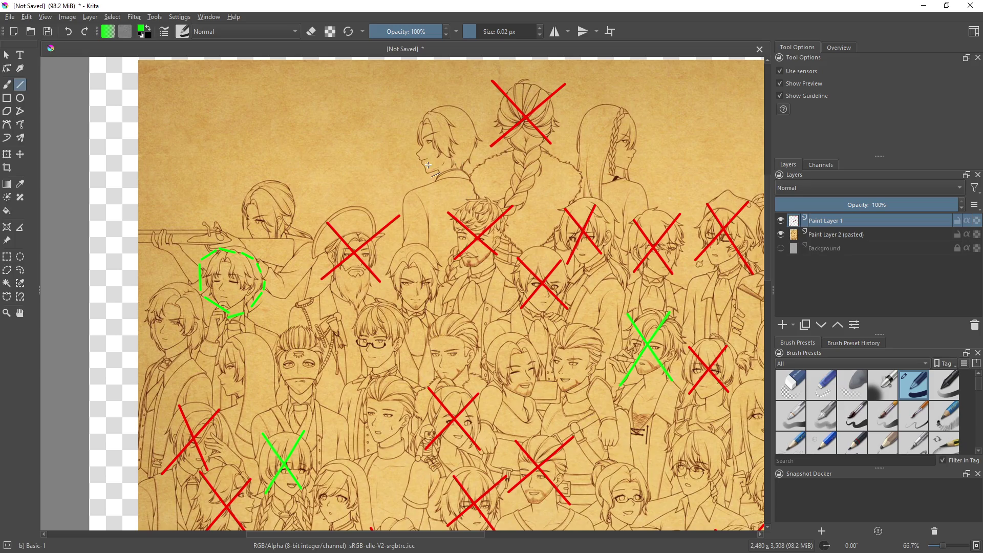
Draw a green dashed circle around a top-row head
mouse_move(422, 180)
left_mouse_down()
mouse_move(398, 162)
mouse_move(410, 100)
mouse_move(474, 100)
mouse_move(432, 183)
left_mouse_up()
left_click_drag(530, 203, 369, 232)
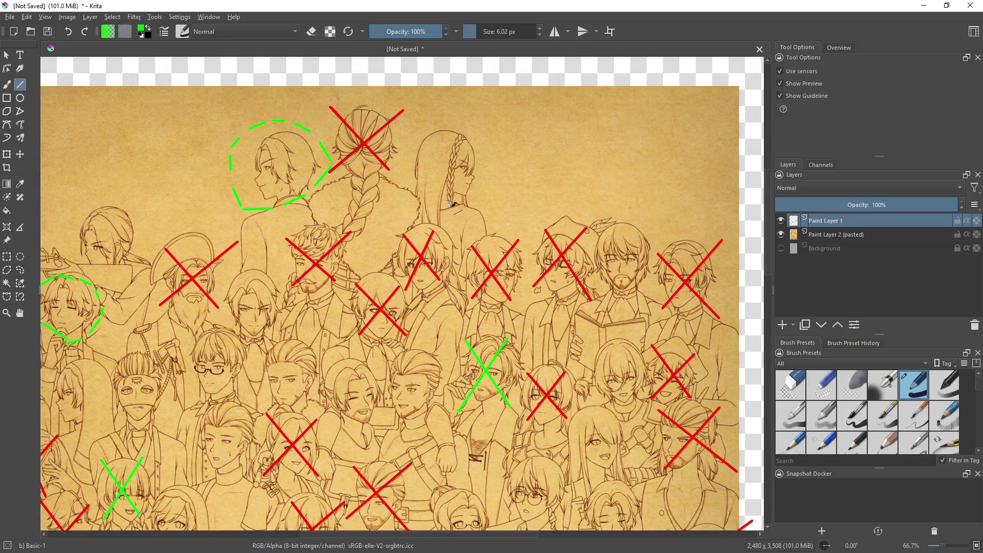
mouse_move(446, 219)
left_mouse_down()
mouse_move(528, 76)
mouse_move(588, 130)
mouse_move(599, 104)
mouse_move(386, 321)
mouse_move(363, 443)
left_mouse_up()
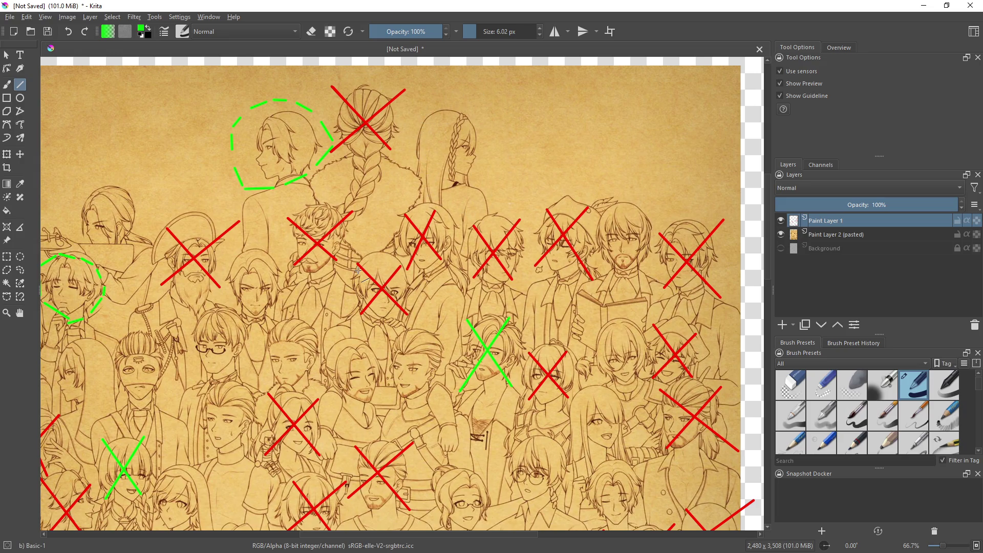
scroll(475, 168, "down", 5)
scroll(475, 168, "left", 4)
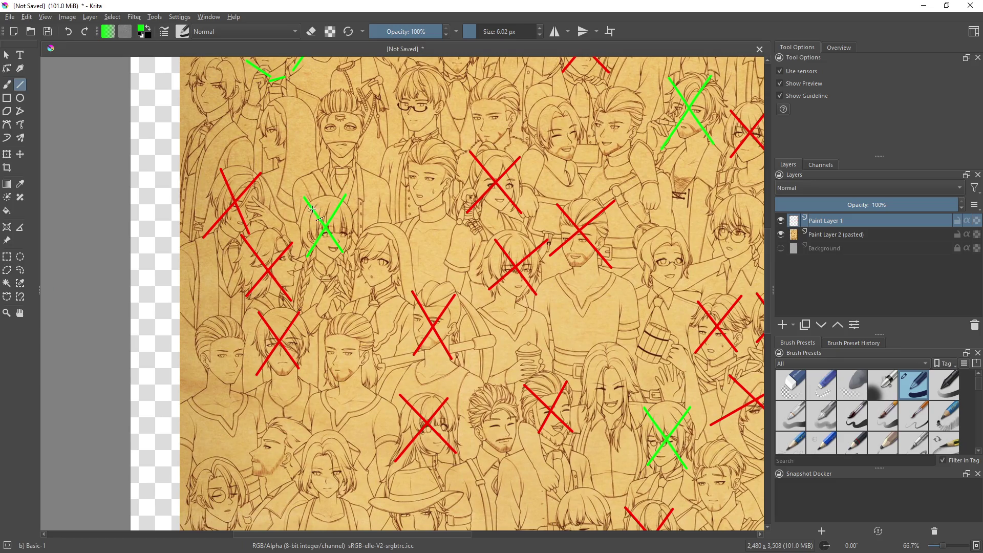
scroll(413, 246, "up", 4)
scroll(414, 246, "right", 4)
scroll(413, 246, "up", 2)
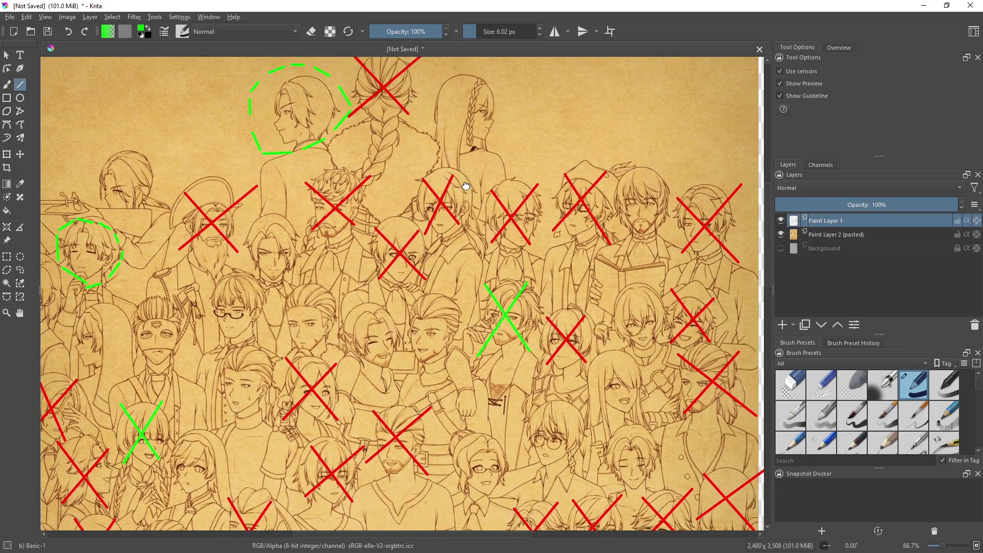
left_click_drag(517, 237, 548, 211)
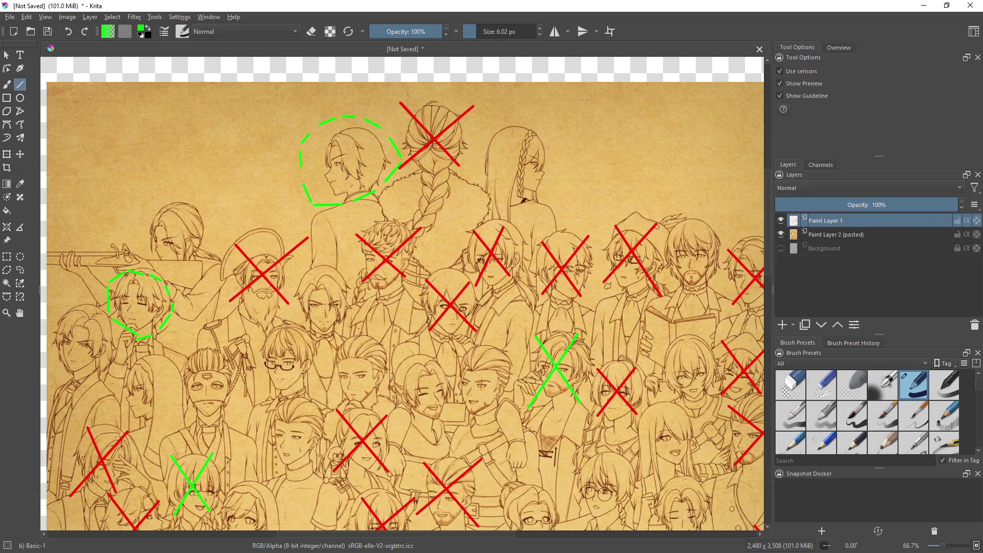
Draw a green diagonal line across a top-row figure
mouse_move(493, 130)
left_mouse_down()
mouse_move(549, 193)
mouse_move(554, 138)
left_mouse_up()
scroll(556, 301, "left", 5)
scroll(556, 301, "down", 2)
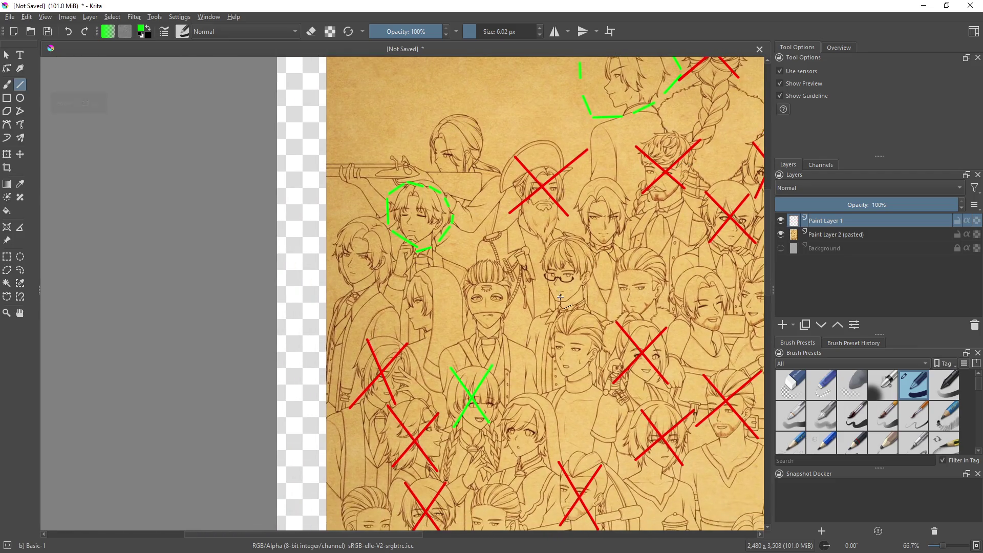
mouse_move(576, 297)
left_mouse_down()
mouse_move(511, 270)
mouse_move(496, 285)
left_mouse_up()
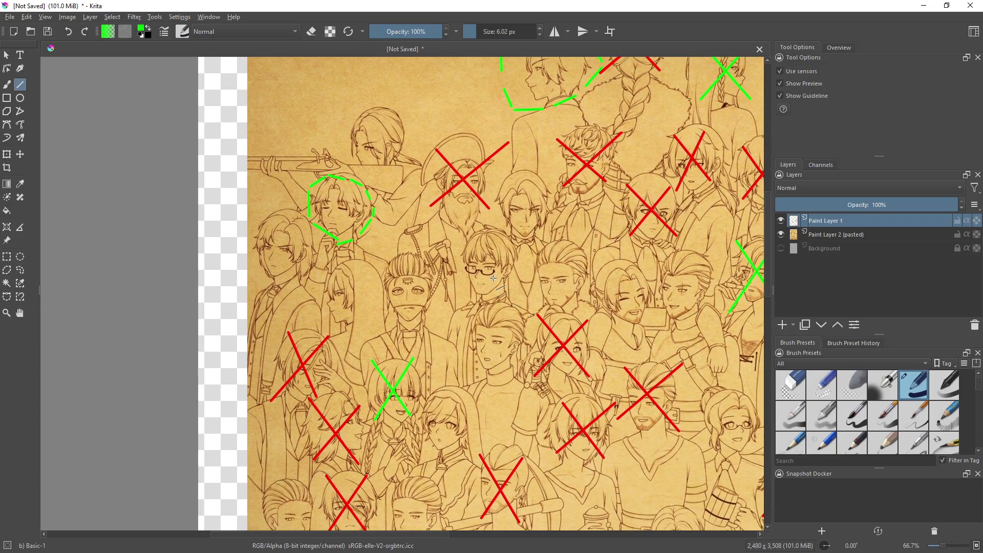
scroll(496, 285, "right", 5)
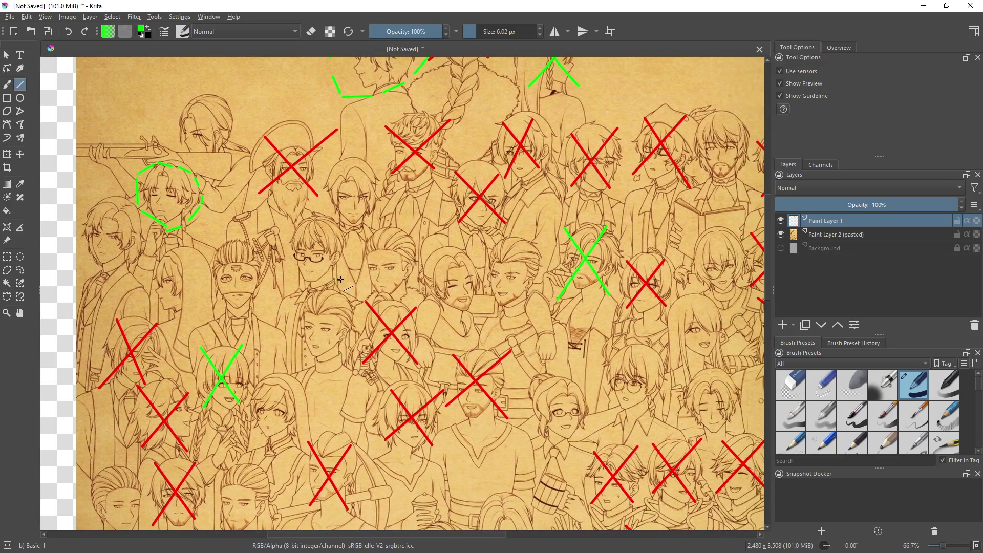
Switch back to red and draw red X's over two more faces
right_click(520, 261)
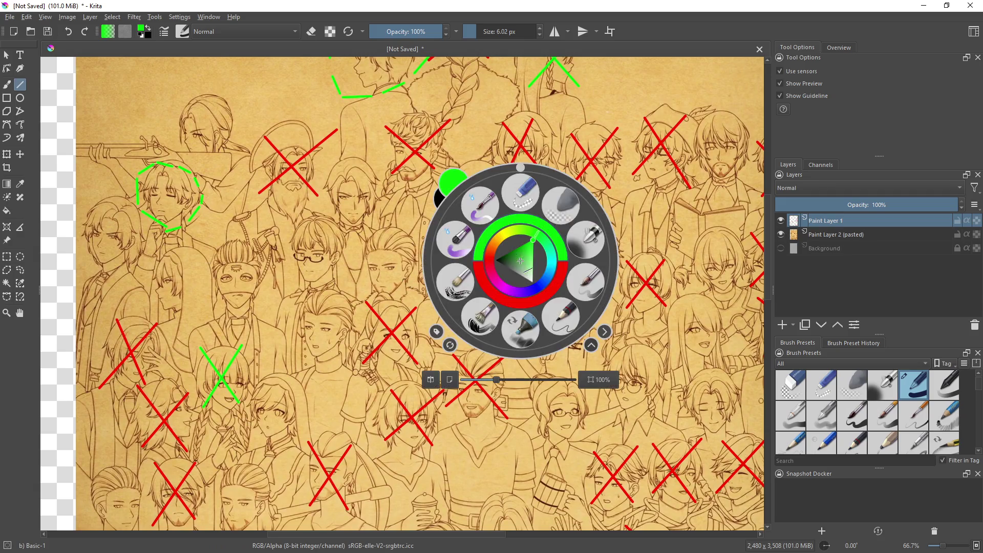
left_click(521, 306)
left_click_drag(424, 256, 472, 314)
left_click_drag(470, 257, 436, 313)
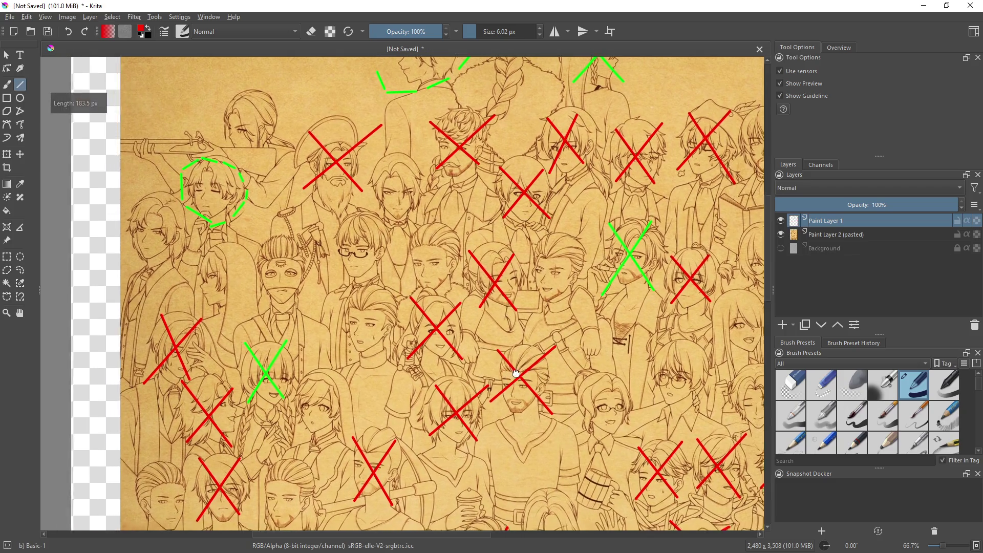
scroll(536, 357, "left", 3)
left_click_drag(458, 232, 521, 287)
left_click_drag(457, 283, 502, 232)
Bring the YouTube browser window over the Krita drawing
scroll(603, 259, "down", 3)
scroll(604, 259, "left", 2)
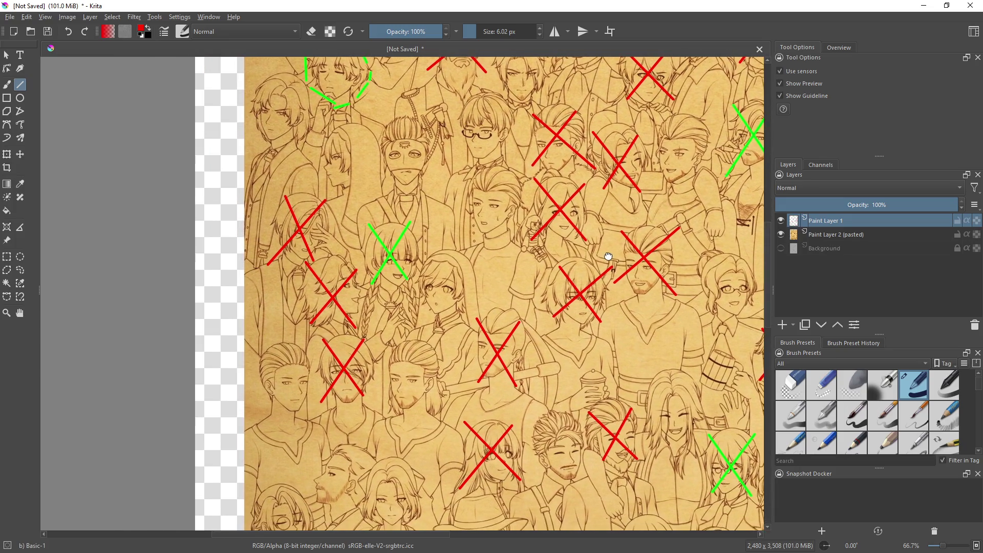
left_click_drag(607, 257, 592, 301)
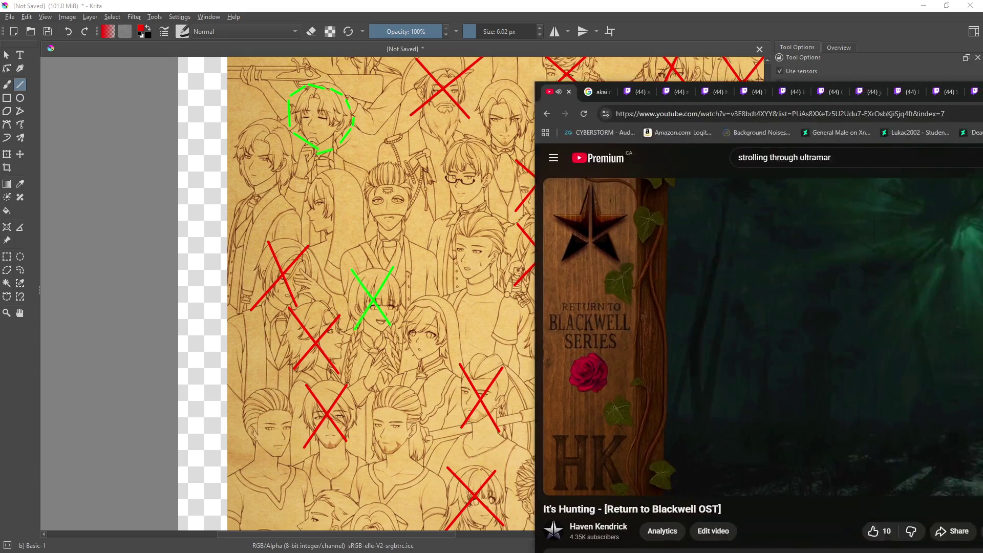
mouse_move(982, 98)
left_mouse_down()
mouse_move(655, 36)
mouse_move(709, 38)
left_mouse_up()
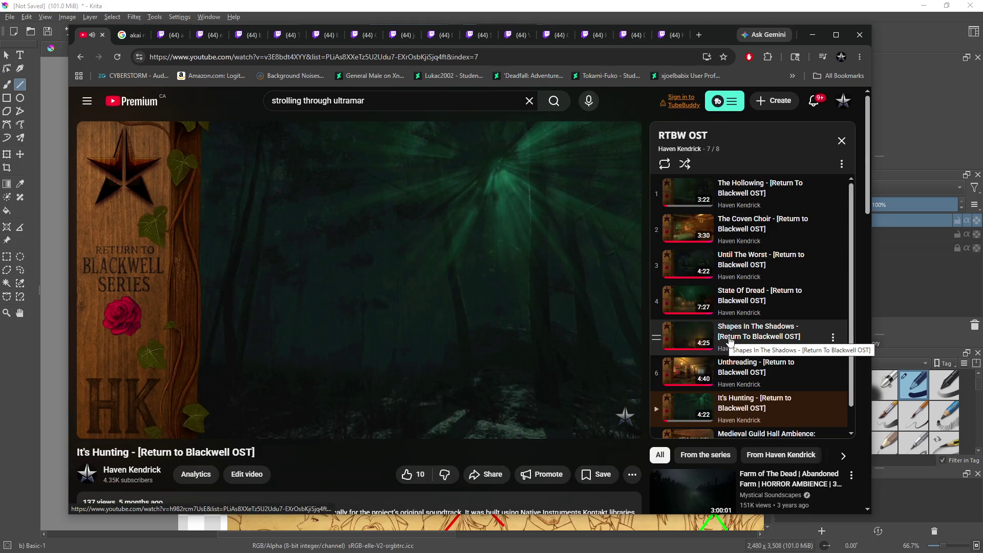
Play 'The Hollowing' from the playlist and move the browser off screen to reveal Krita
scroll(724, 341, "down", 1)
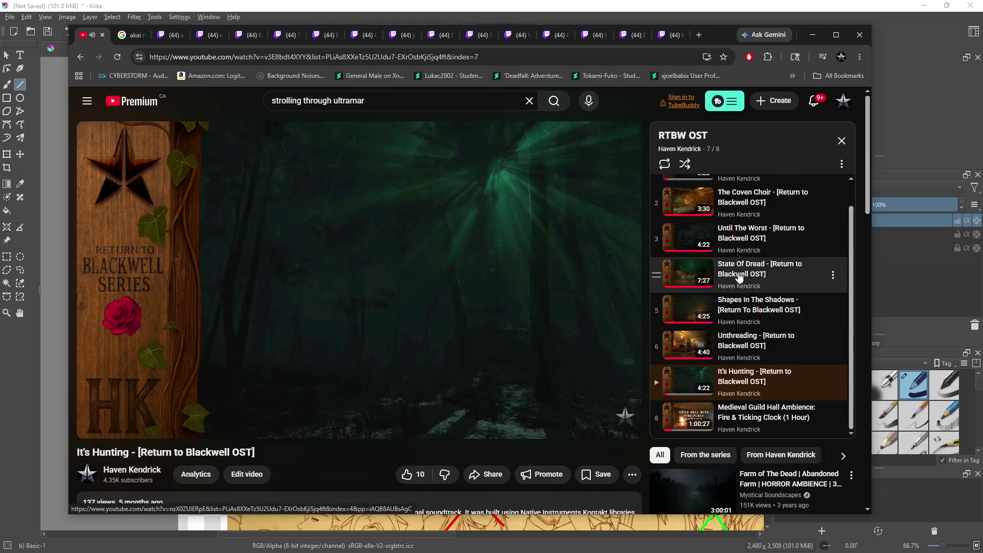
scroll(740, 277, "up", 1)
left_click(743, 195)
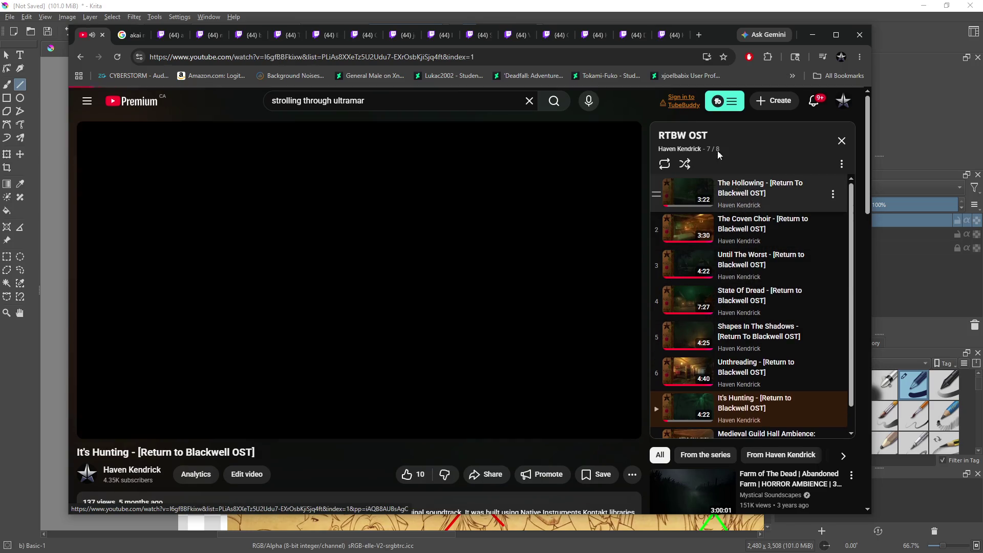
left_click_drag(721, 36, 982, 37)
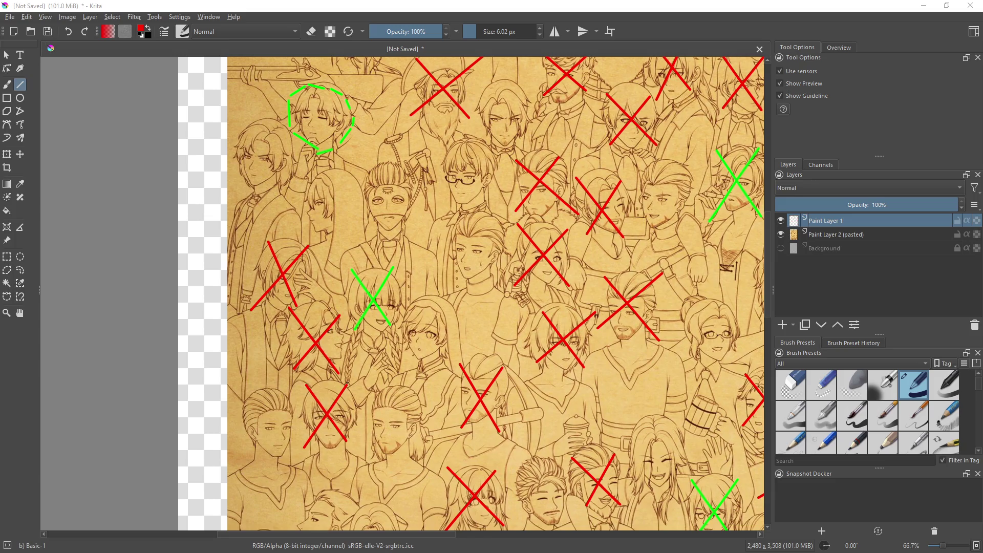
left_click_drag(508, 334, 511, 374)
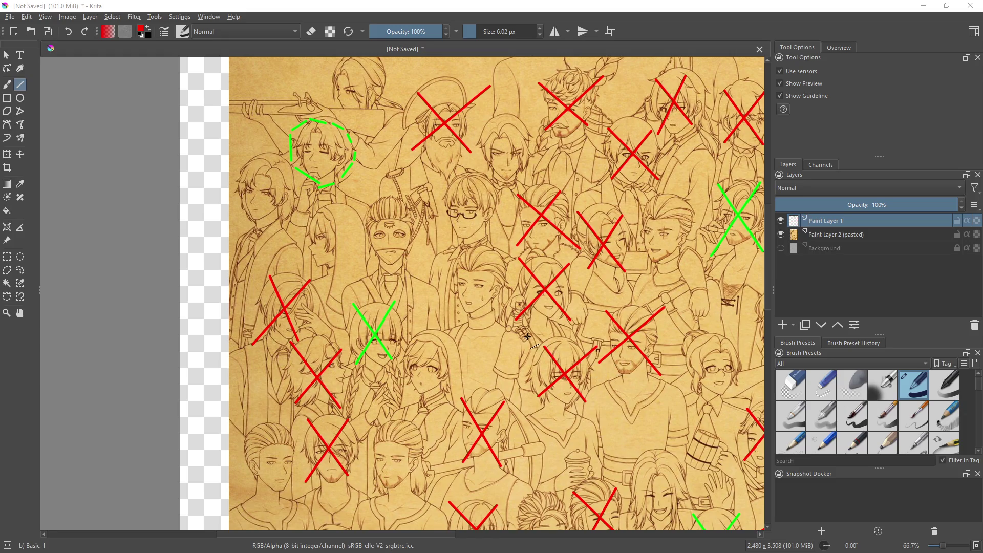
Pan to the lower-left faces and draw a red X over the face left of the cowboy-hat man
left_click_drag(486, 331, 496, 351)
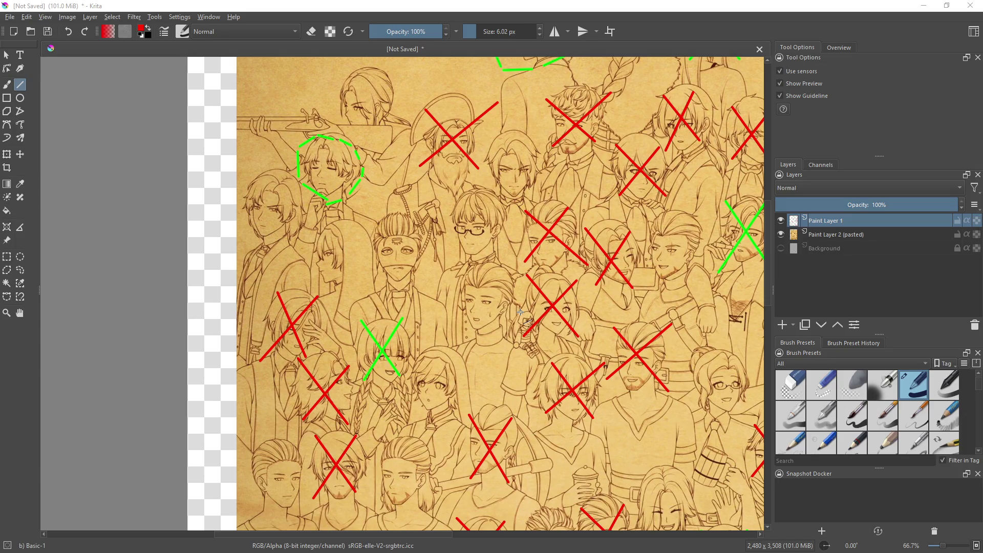
mouse_move(557, 344)
left_mouse_down()
mouse_move(417, 263)
mouse_move(404, 275)
left_mouse_up()
mouse_move(463, 328)
left_mouse_down()
mouse_move(504, 271)
mouse_move(613, 210)
mouse_move(656, 139)
left_mouse_up()
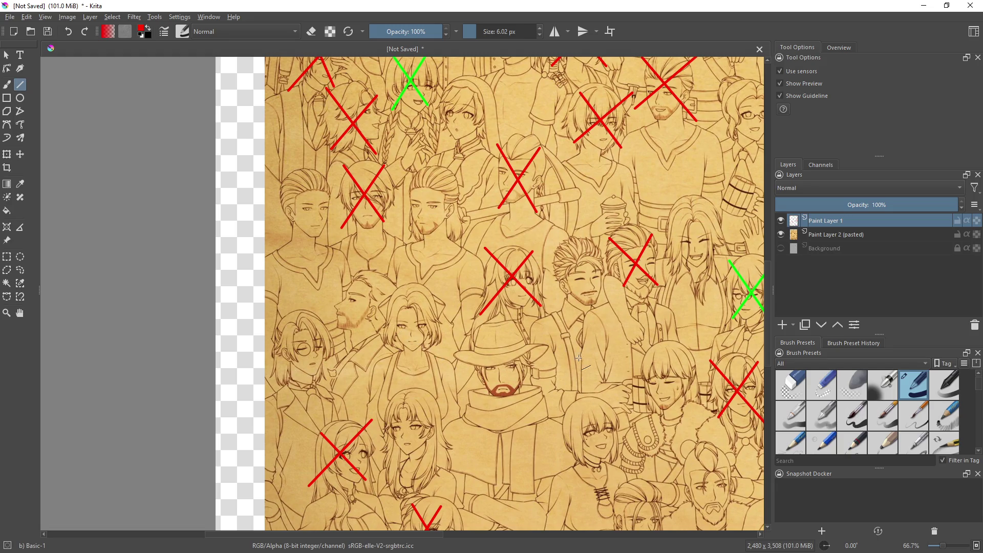
mouse_move(389, 295)
left_mouse_down()
mouse_move(443, 362)
mouse_move(432, 303)
left_mouse_up()
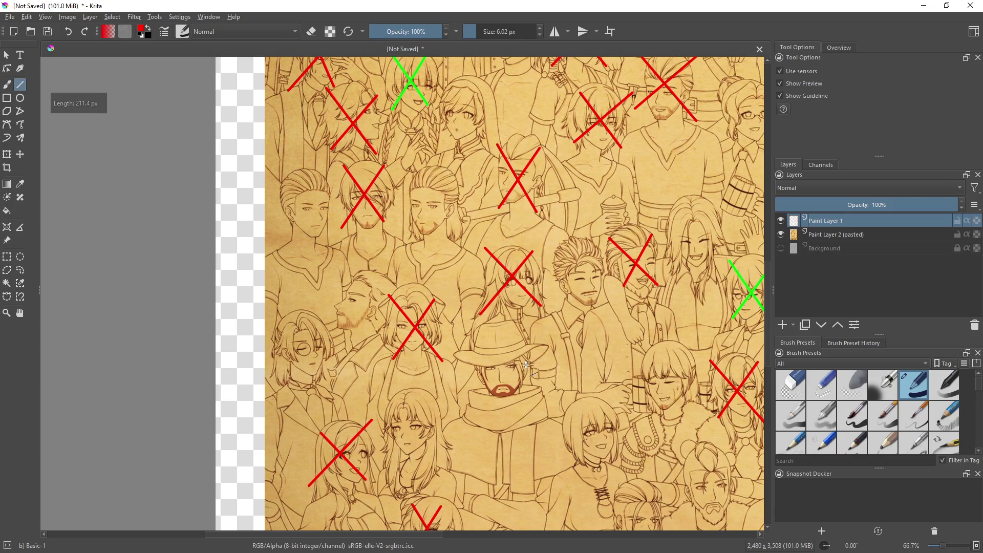
Pan across the crowd toward the poster's left edge and upper-left faces
scroll(489, 294, "down", 2)
scroll(489, 295, "right", 2)
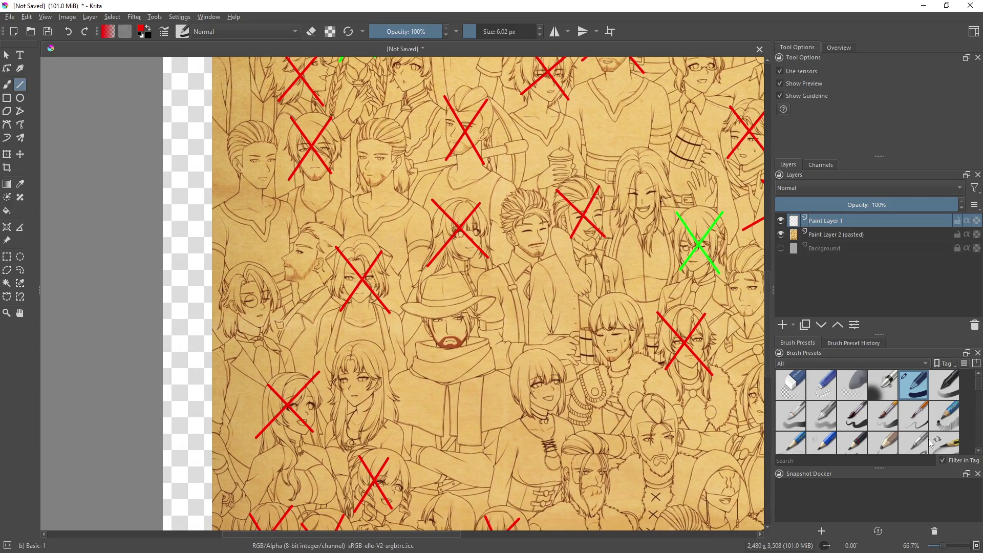
mouse_move(555, 385)
left_mouse_down()
mouse_move(582, 226)
mouse_move(549, 253)
mouse_move(570, 292)
mouse_move(585, 292)
mouse_move(585, 192)
mouse_move(497, 272)
mouse_move(525, 432)
mouse_move(502, 398)
mouse_move(502, 357)
left_mouse_up()
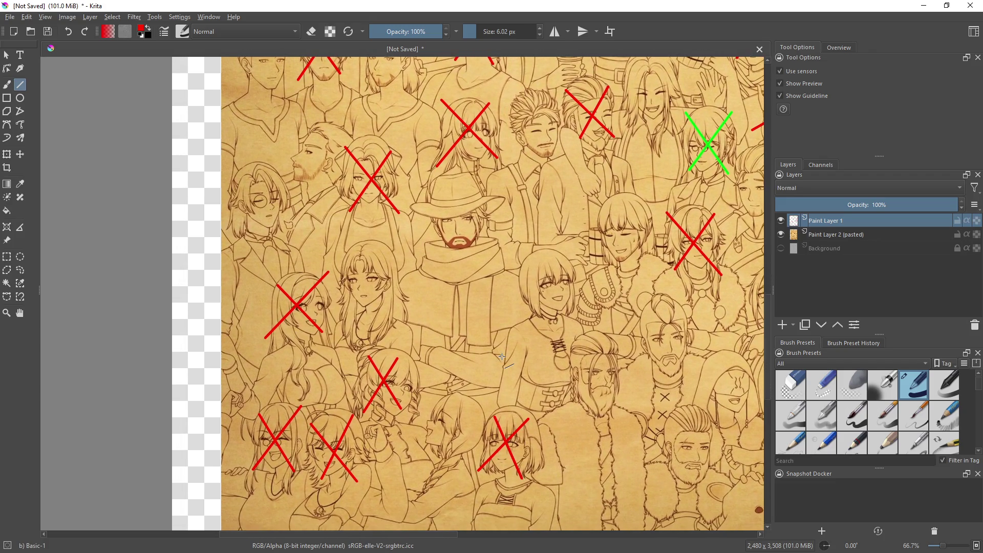
mouse_move(564, 364)
left_mouse_down()
mouse_move(450, 378)
mouse_move(450, 405)
left_mouse_up()
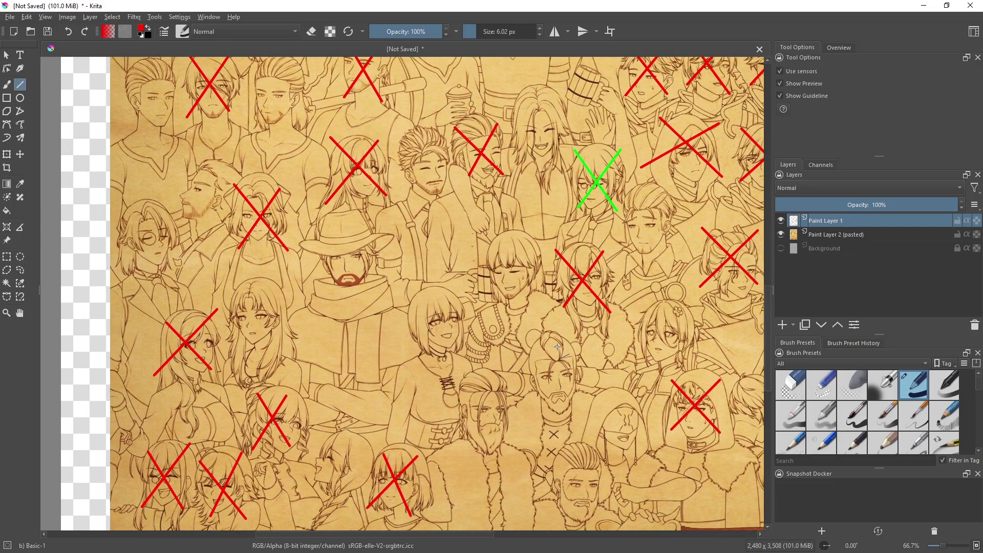
left_click_drag(515, 369, 430, 321)
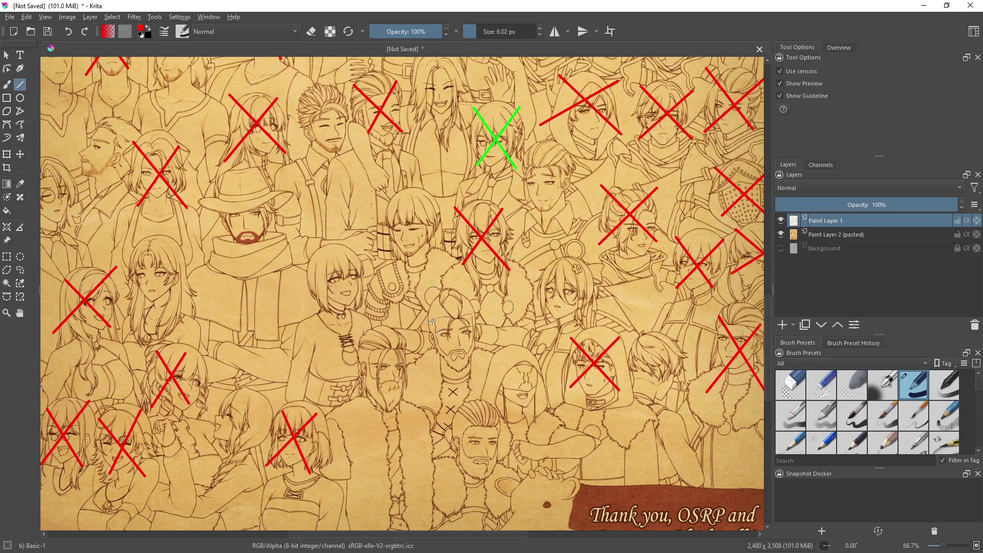
mouse_move(607, 330)
left_mouse_down()
mouse_move(523, 405)
mouse_move(587, 458)
left_mouse_up()
left_click_drag(455, 367, 606, 443)
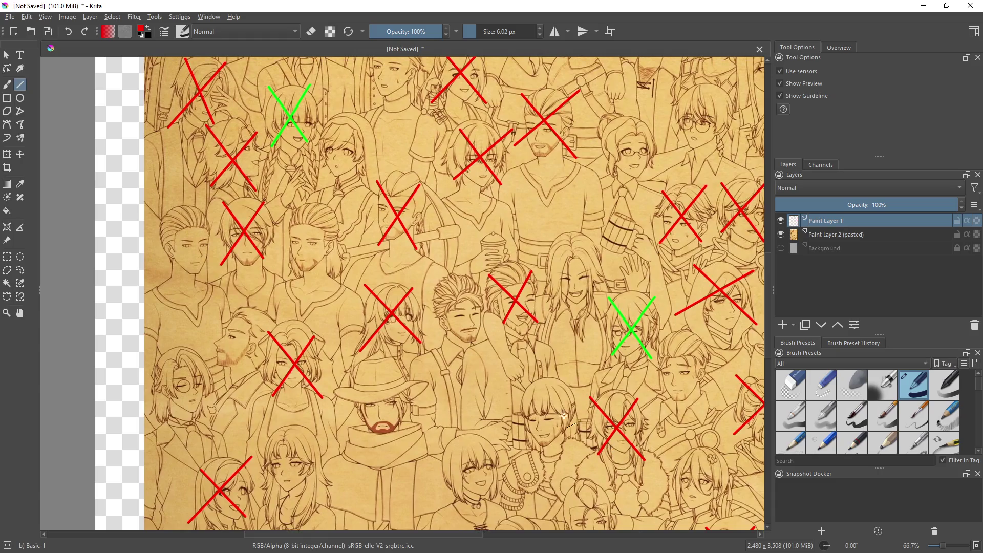
left_click_drag(416, 375, 562, 431)
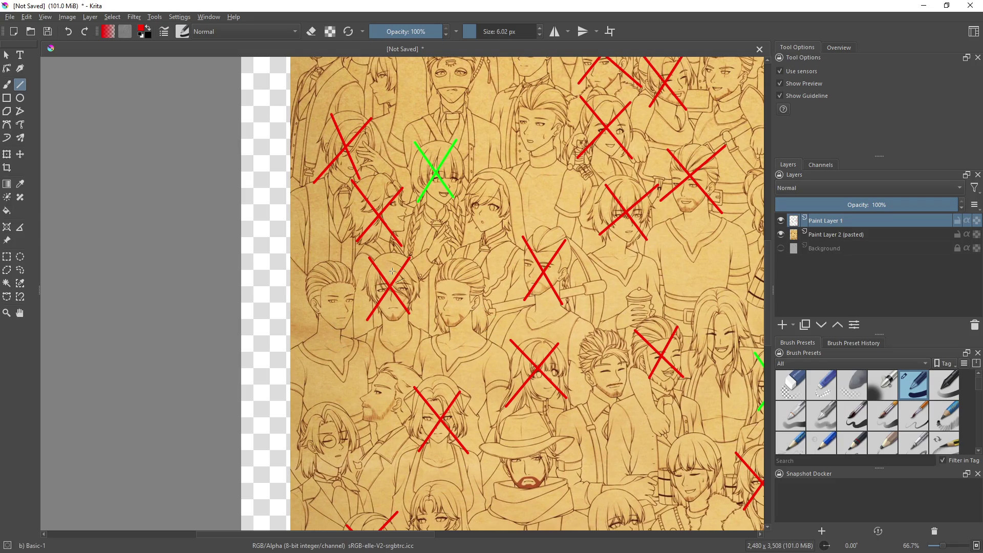
Switch to the 50 px Eraser Circle preset and erase part of a red X mark
left_click(791, 385)
mouse_move(368, 310)
left_mouse_down()
mouse_move(394, 295)
mouse_move(404, 266)
mouse_move(389, 276)
mouse_move(373, 266)
mouse_move(415, 318)
left_mouse_up()
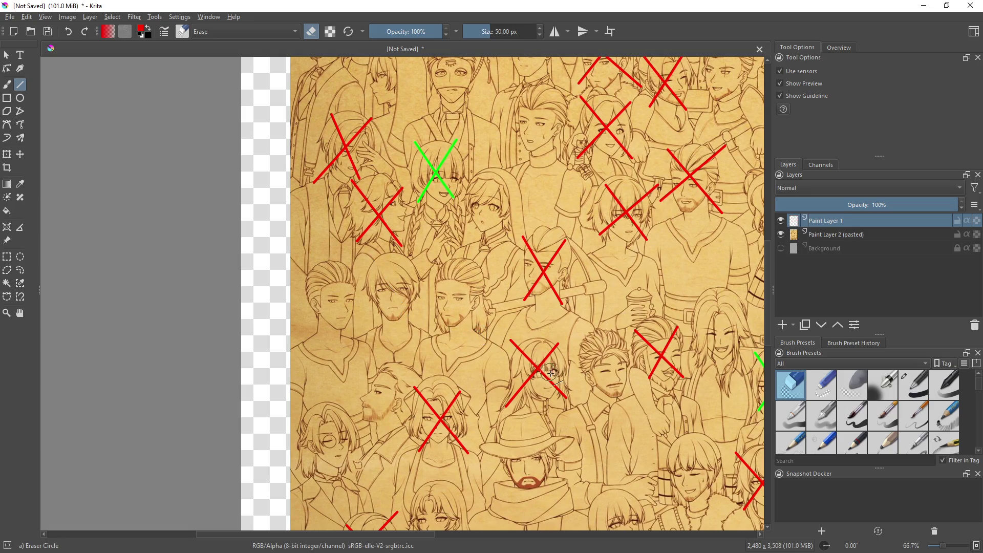
scroll(546, 368, "down", 1)
Pan around the poster, then bring the YouTube music window forward
mouse_move(619, 387)
left_mouse_down()
mouse_move(514, 339)
mouse_move(489, 295)
mouse_move(434, 283)
mouse_move(429, 184)
left_mouse_up()
left_click_drag(580, 239, 597, 235)
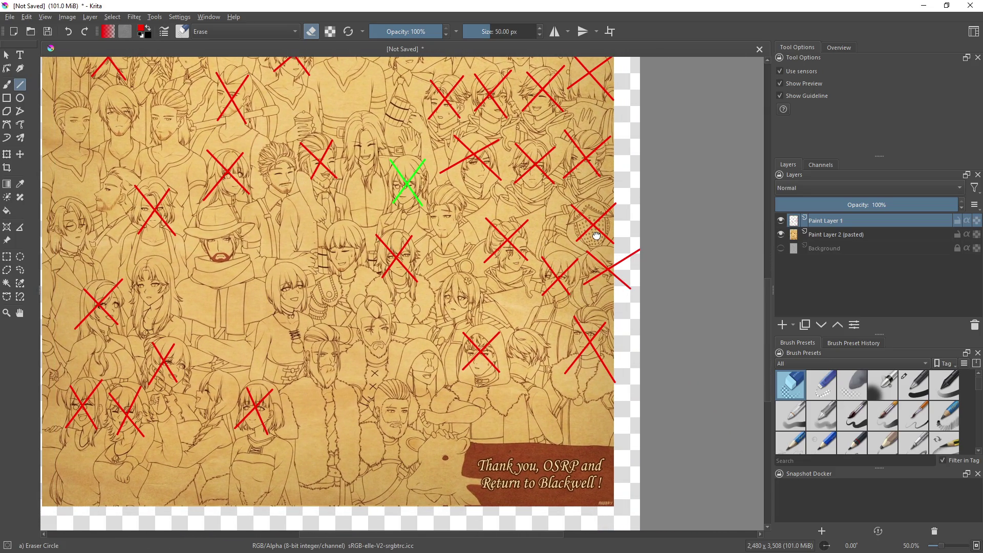
mouse_move(603, 423)
left_mouse_down()
mouse_move(602, 375)
mouse_move(611, 397)
left_mouse_up()
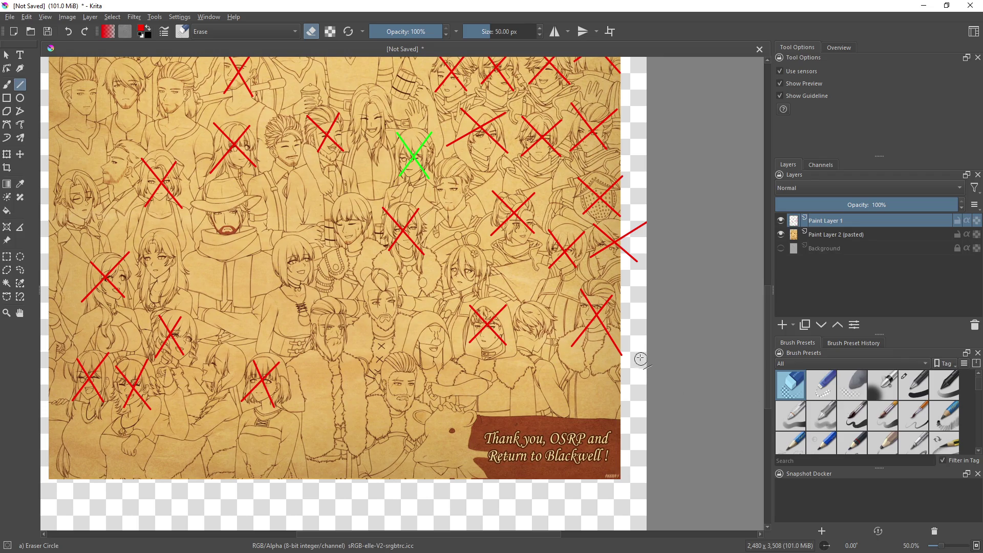
mouse_move(395, 247)
left_mouse_down()
mouse_move(496, 314)
mouse_move(541, 415)
left_mouse_up()
left_click_drag(405, 302, 432, 392)
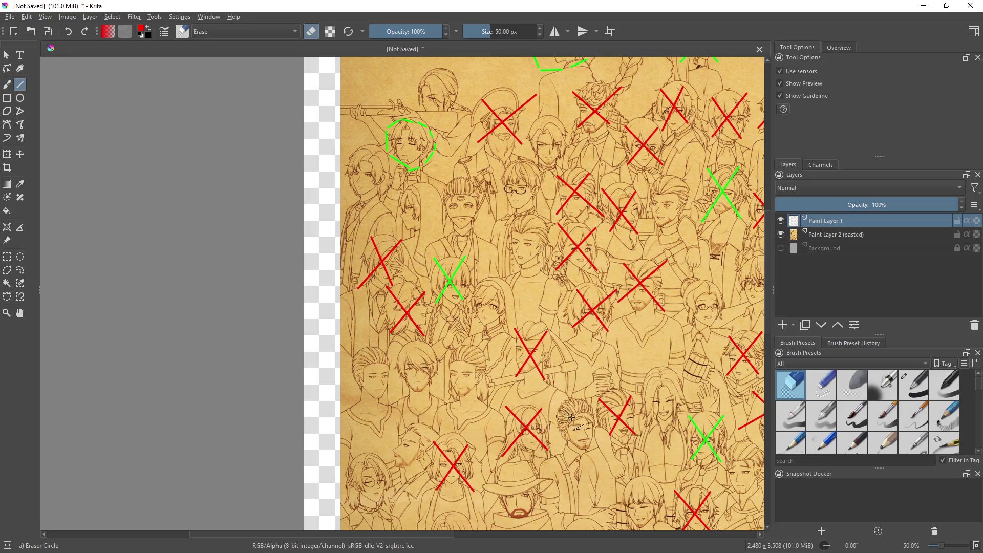
left_click_drag(621, 423, 444, 317)
mouse_move(700, 409)
left_mouse_down()
mouse_move(666, 363)
mouse_move(642, 253)
left_mouse_up()
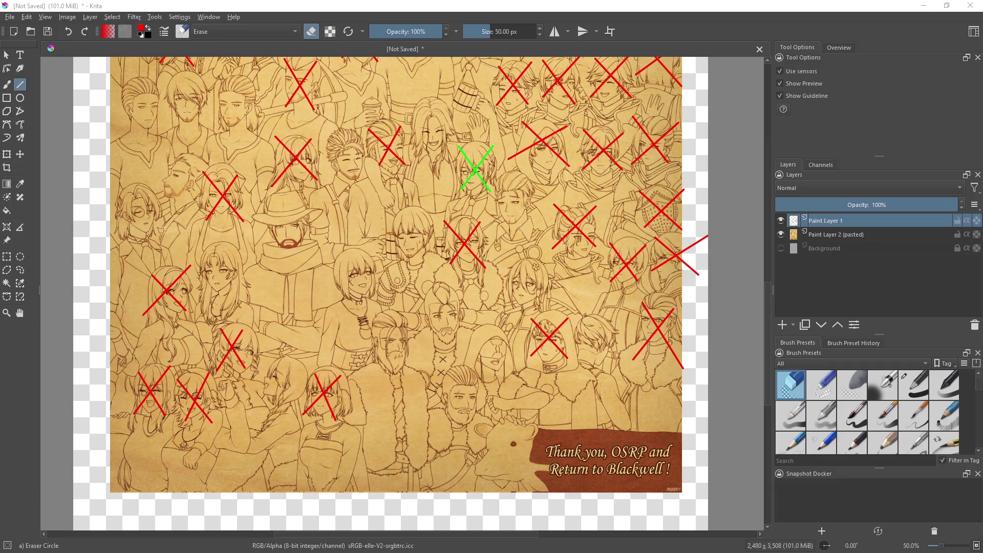
key("alt+Tab")
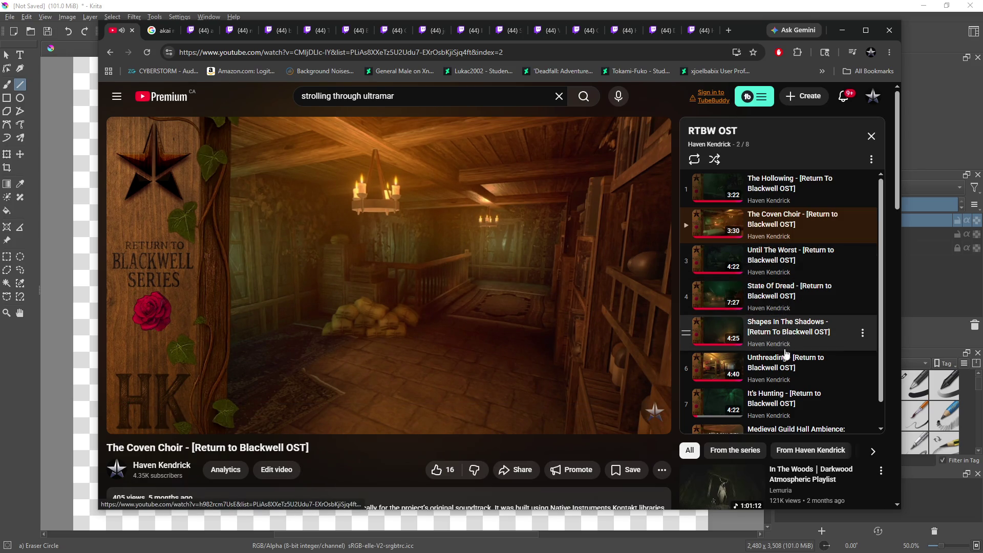
Check the volume and playlist for The Coven Choir track, then drag Chrome off the right edge
mouse_move(219, 419)
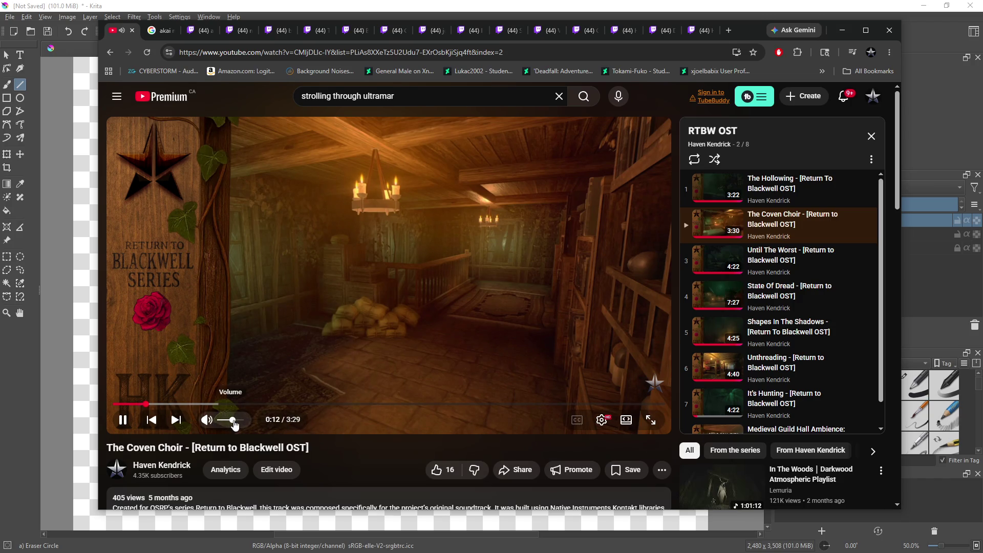
scroll(824, 320, "down", 1)
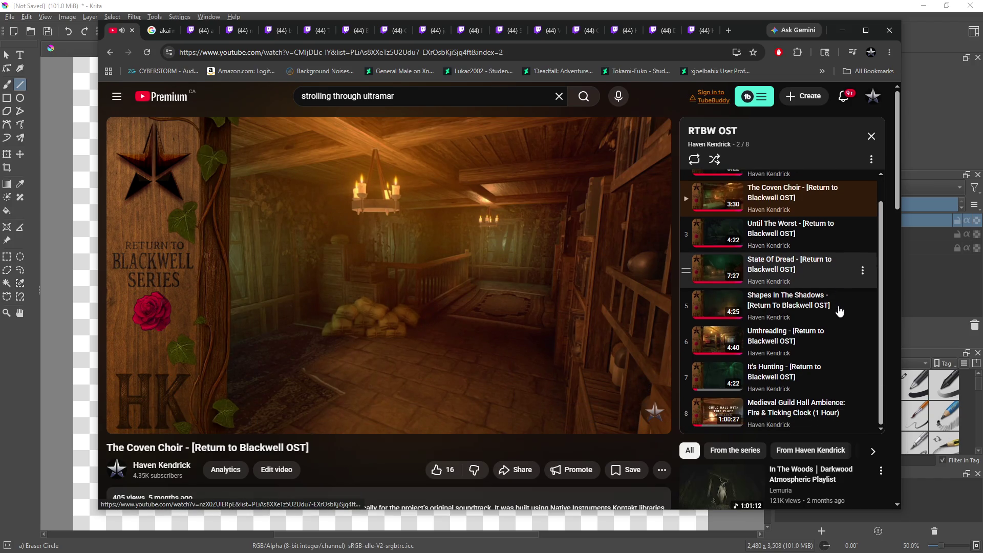
scroll(821, 338, "up", 1)
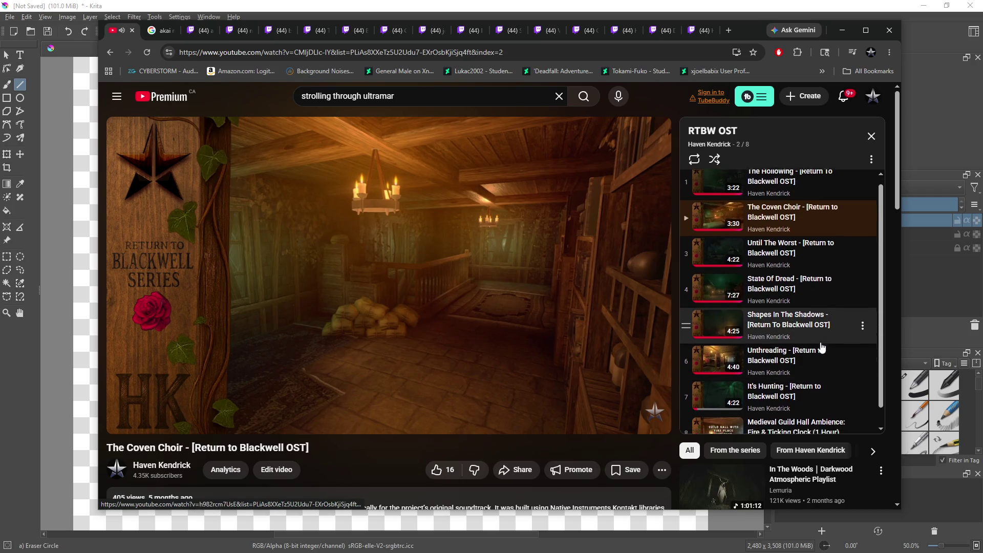
scroll(822, 345, "down", 1)
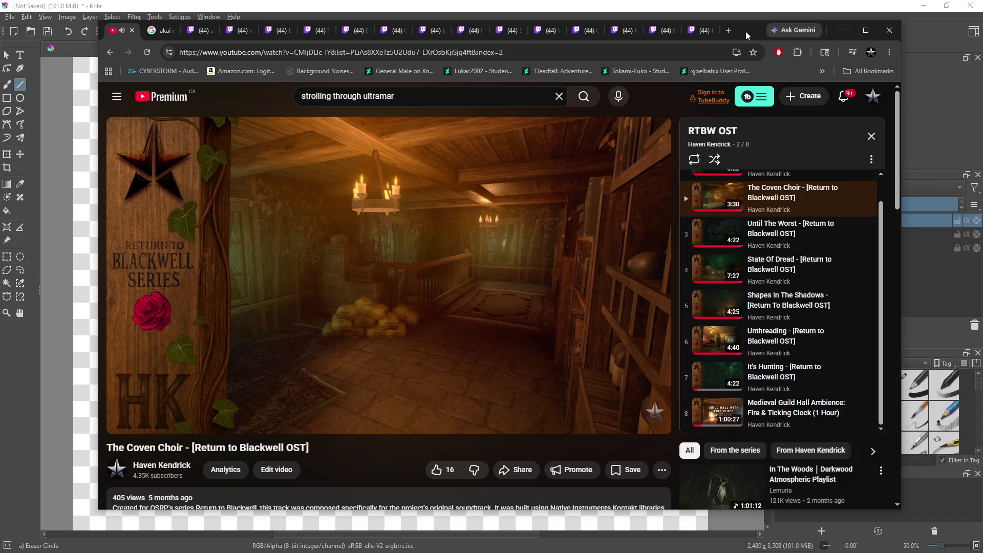
left_click_drag(745, 32, 982, 32)
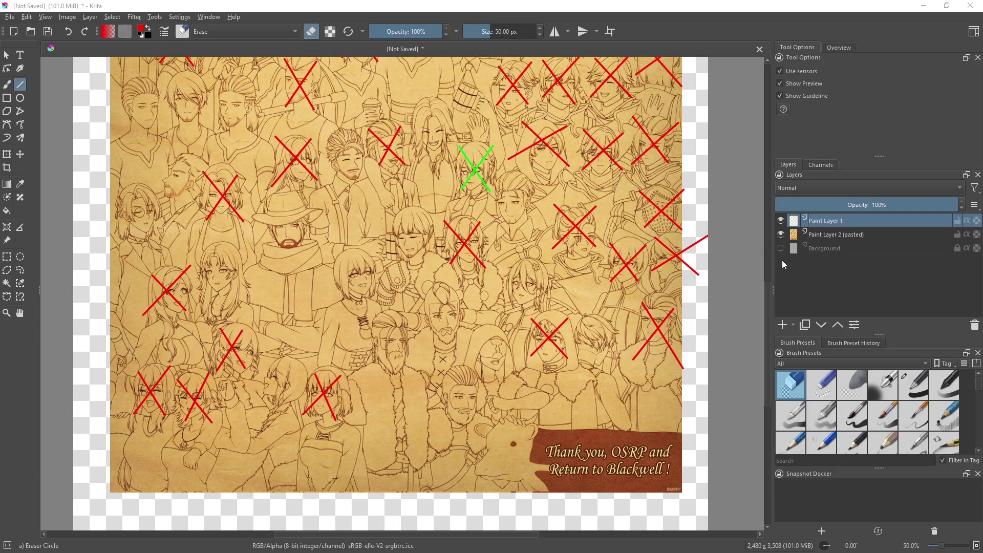
Zoom out to 33.3% and pan left to see the whole crowd poster
left_click_drag(769, 291, 767, 275)
scroll(757, 385, "down", 1)
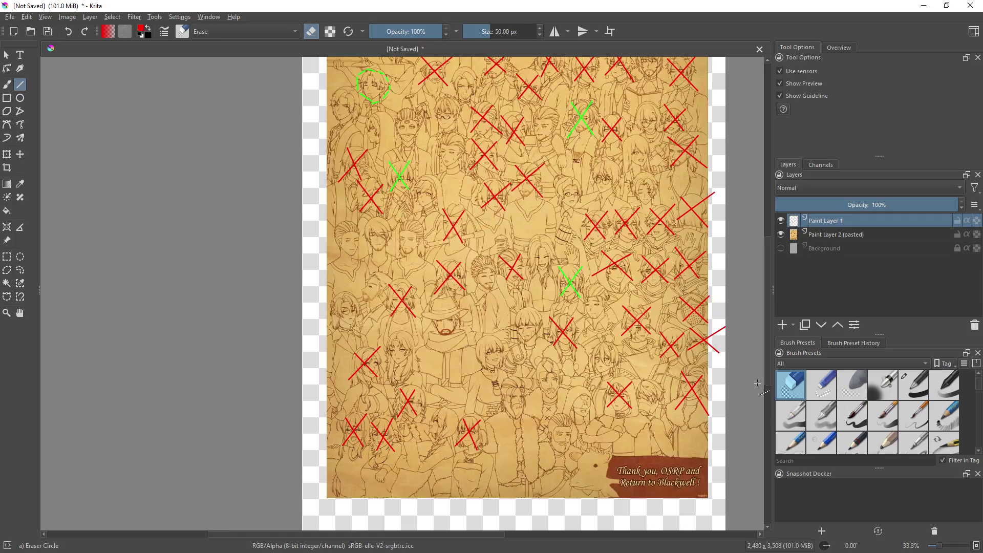
mouse_move(614, 379)
left_mouse_down()
mouse_move(529, 395)
mouse_move(538, 400)
mouse_move(529, 308)
mouse_move(520, 387)
mouse_move(528, 437)
mouse_move(545, 402)
left_mouse_up()
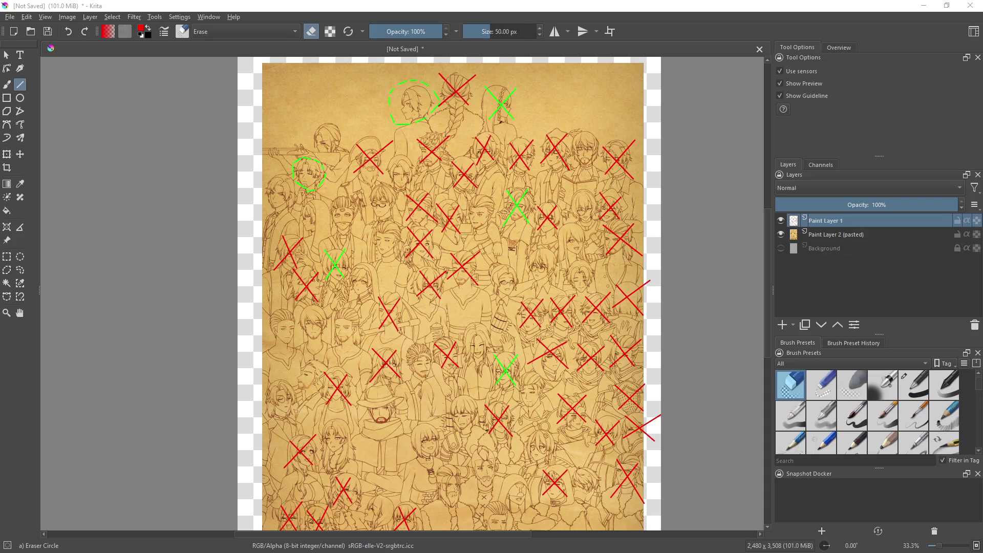
Drag Krita's title bar down to restore the window and reveal the browser behind it
mouse_move(842, 8)
left_mouse_down()
mouse_move(875, 39)
mouse_move(845, 89)
mouse_move(830, 67)
left_mouse_up()
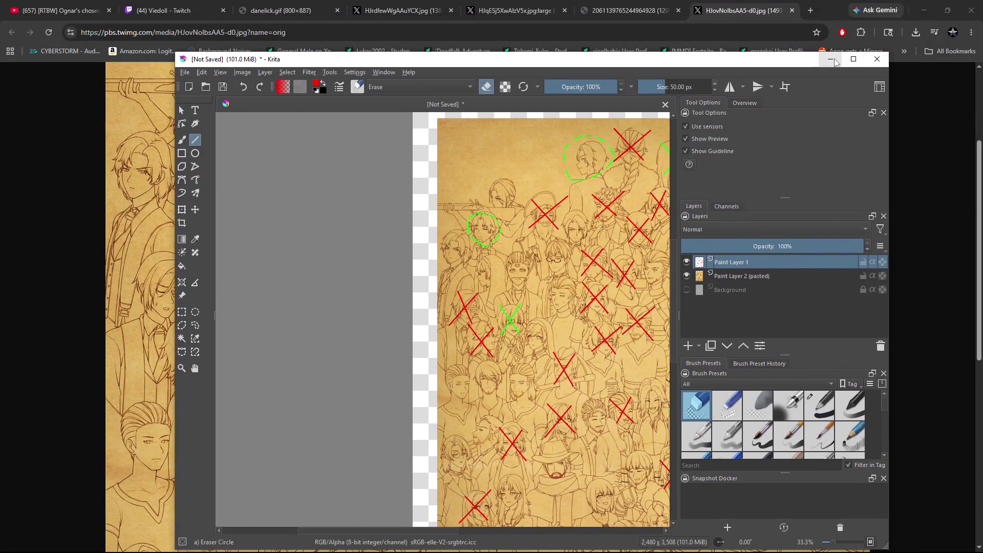
Minimize Krita, view the danelick.gif tab, then reopen the portrait collage image tab
left_click(830, 59)
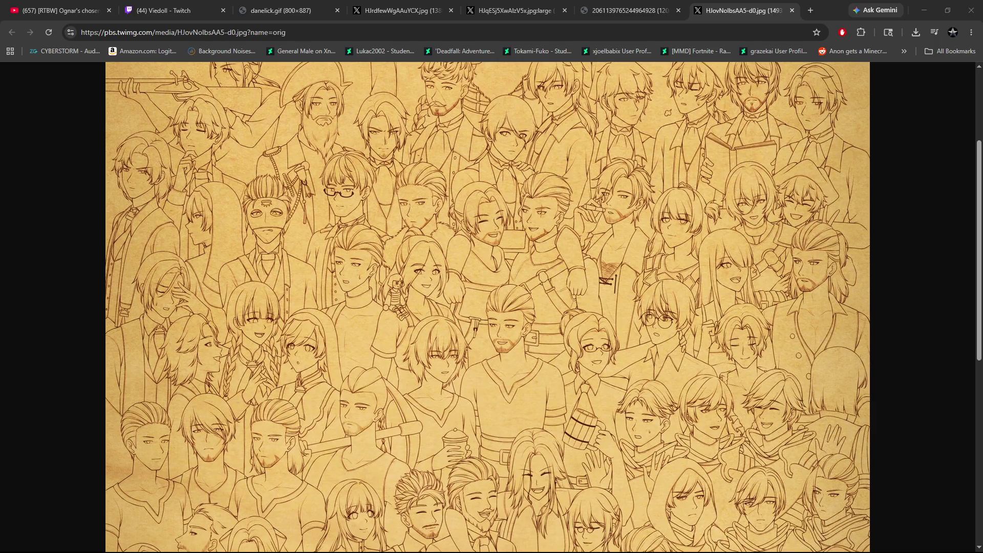
left_click(287, 12)
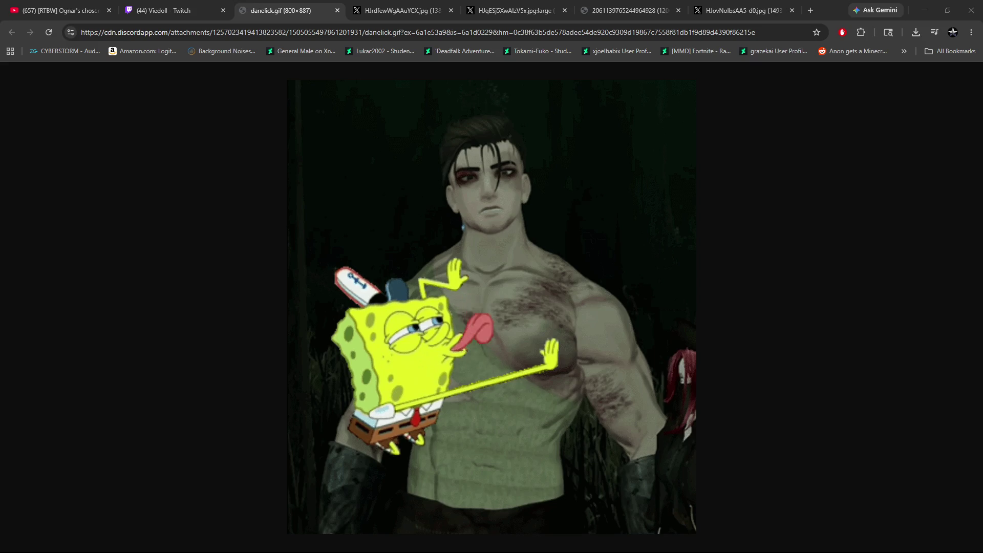
key("ctrl+shift+t")
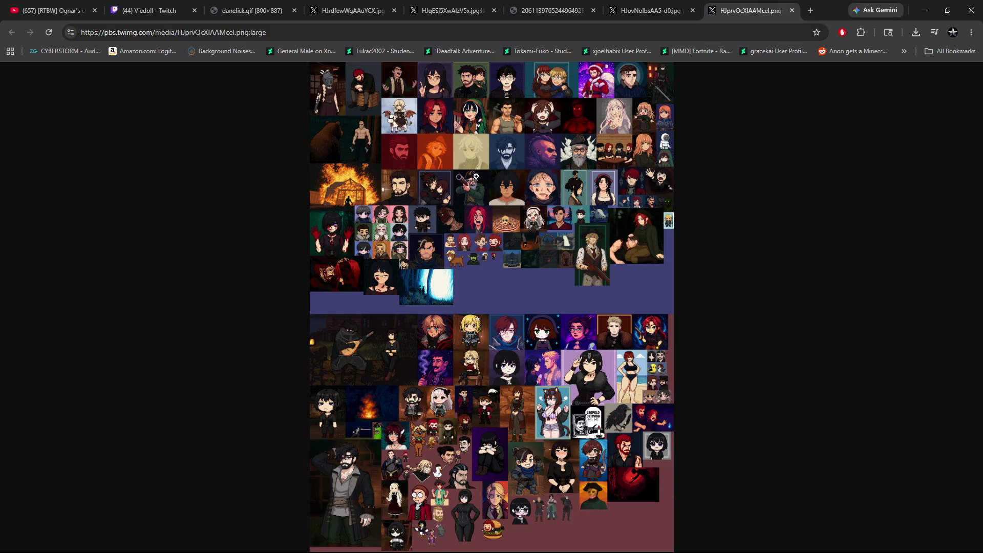
View the character portrait collage at full size and scroll through it
left_click(489, 181)
scroll(539, 279, "up", 1)
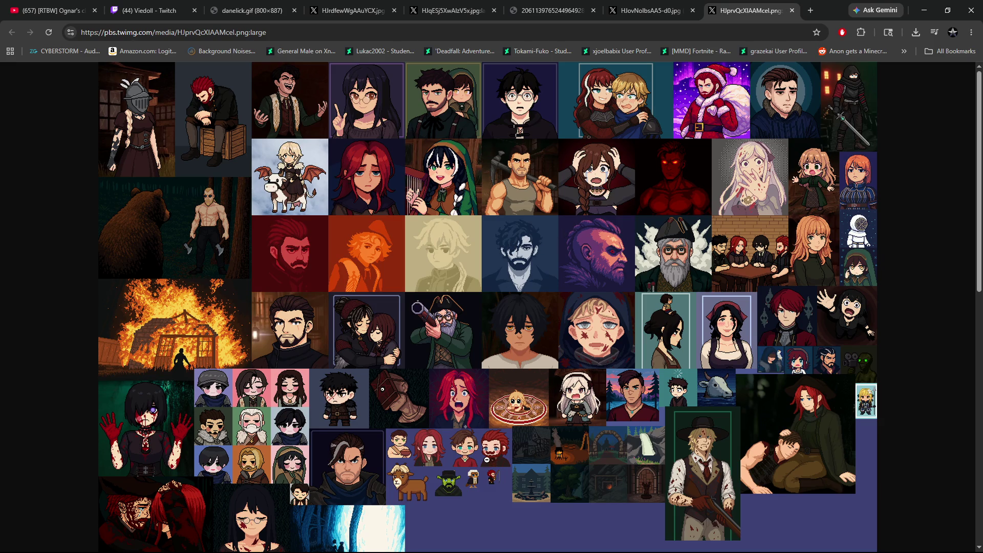
scroll(487, 460, "down", 3)
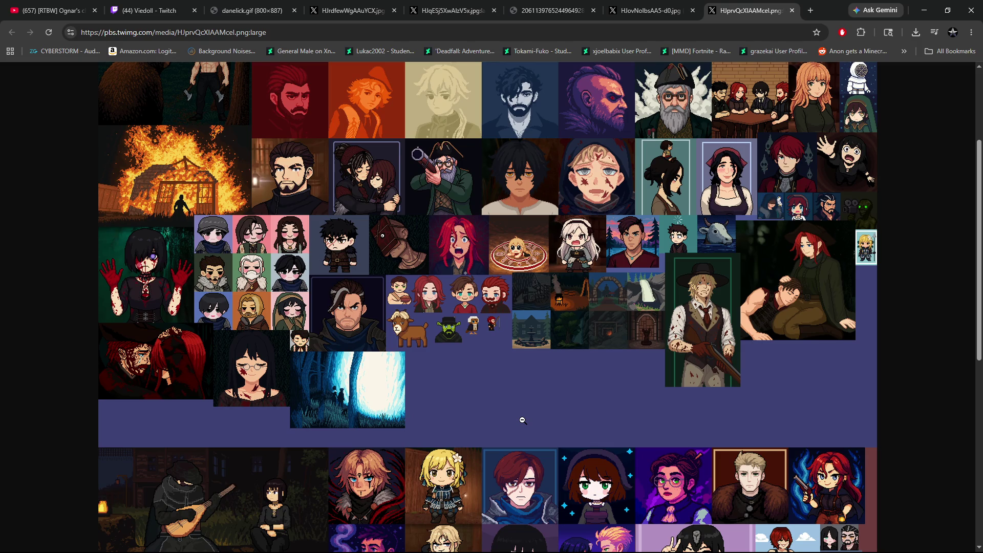
scroll(514, 393, "up", 3)
scroll(514, 393, "down", 2)
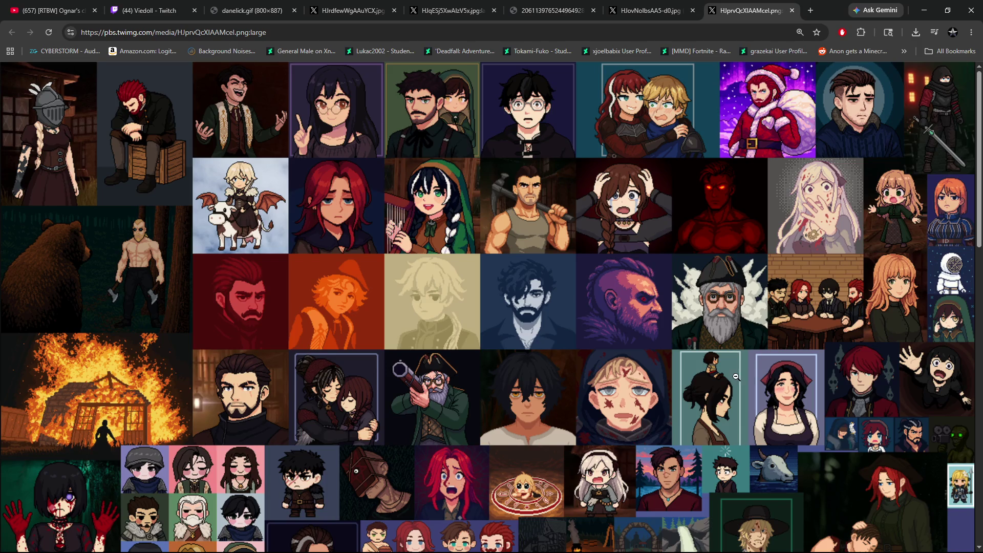
Orbit the Unity scene camera around the medieval village
scroll(750, 378, "down", 1)
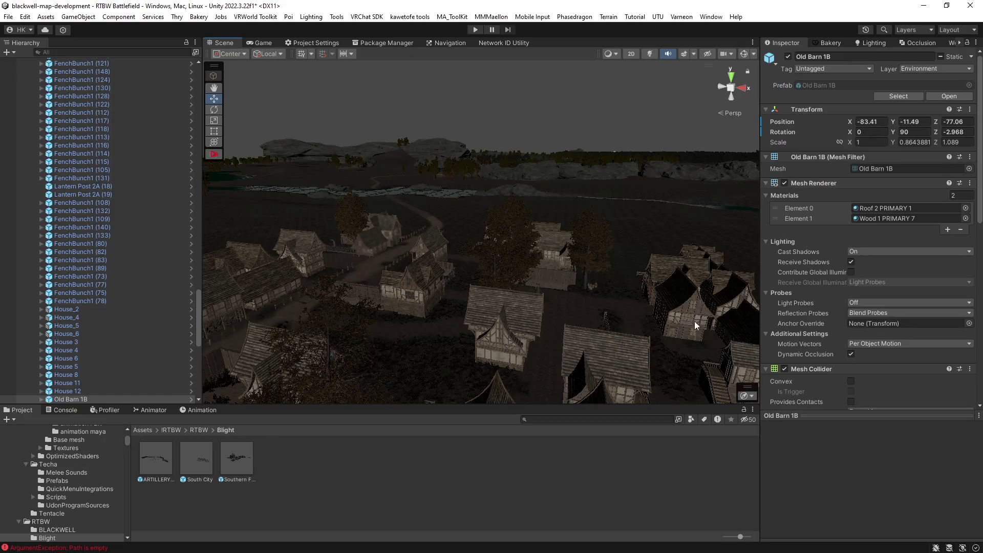
left_click_drag(358, 300, 515, 314)
mouse_move(403, 282)
left_mouse_down()
mouse_move(420, 253)
mouse_move(481, 272)
mouse_move(678, 235)
mouse_move(542, 230)
mouse_move(463, 267)
mouse_move(312, 272)
mouse_move(553, 292)
mouse_move(474, 288)
mouse_move(454, 323)
mouse_move(487, 343)
mouse_move(586, 345)
mouse_move(514, 345)
mouse_move(492, 285)
mouse_move(372, 293)
mouse_move(182, 266)
mouse_move(110, 275)
mouse_move(529, 281)
mouse_move(374, 280)
mouse_move(435, 277)
mouse_move(391, 280)
left_mouse_up()
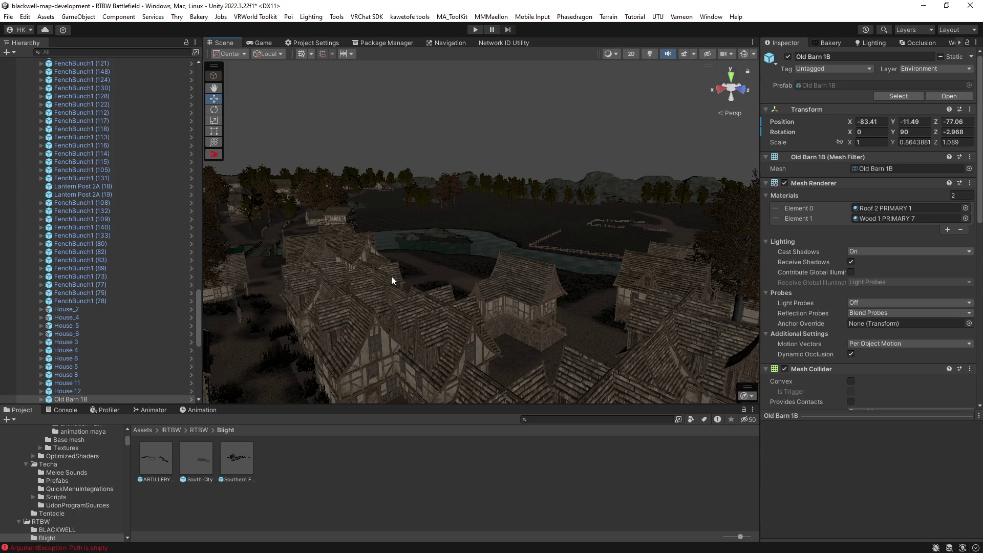
mouse_move(392, 280)
left_mouse_down()
mouse_move(465, 317)
mouse_move(666, 321)
mouse_move(538, 309)
mouse_move(548, 302)
mouse_move(450, 318)
mouse_move(450, 308)
mouse_move(451, 329)
mouse_move(429, 351)
left_mouse_up()
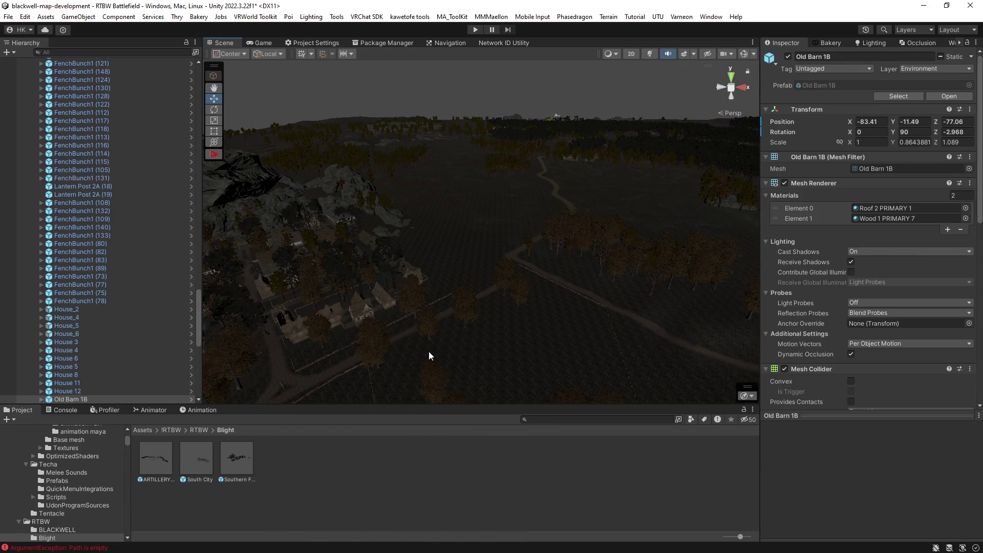
mouse_move(429, 351)
left_mouse_down()
mouse_move(428, 303)
mouse_move(509, 279)
mouse_move(501, 292)
mouse_move(616, 276)
mouse_move(299, 222)
mouse_move(237, 226)
mouse_move(467, 240)
mouse_move(402, 239)
mouse_move(517, 263)
mouse_move(481, 274)
mouse_move(574, 263)
mouse_move(591, 283)
mouse_move(444, 296)
left_mouse_up()
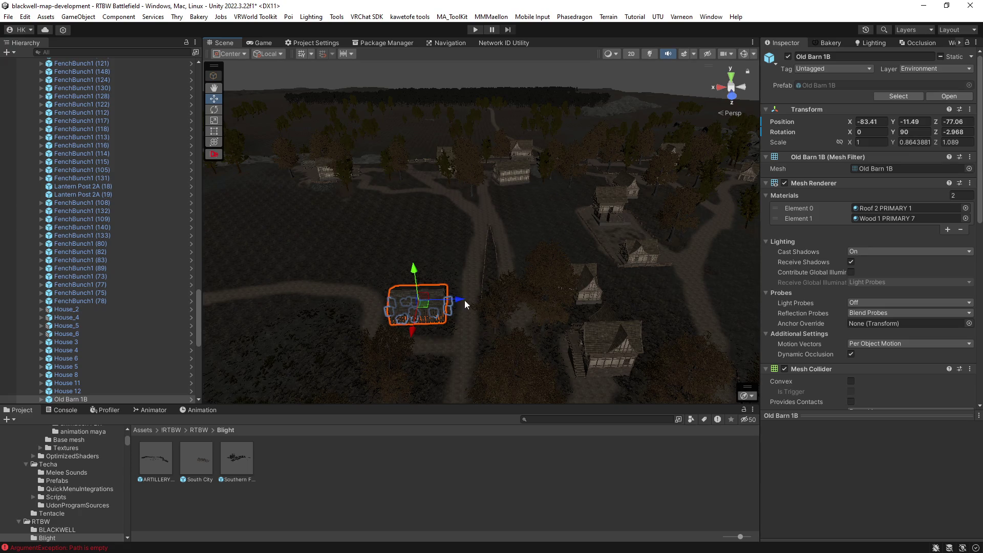
left_click(486, 300)
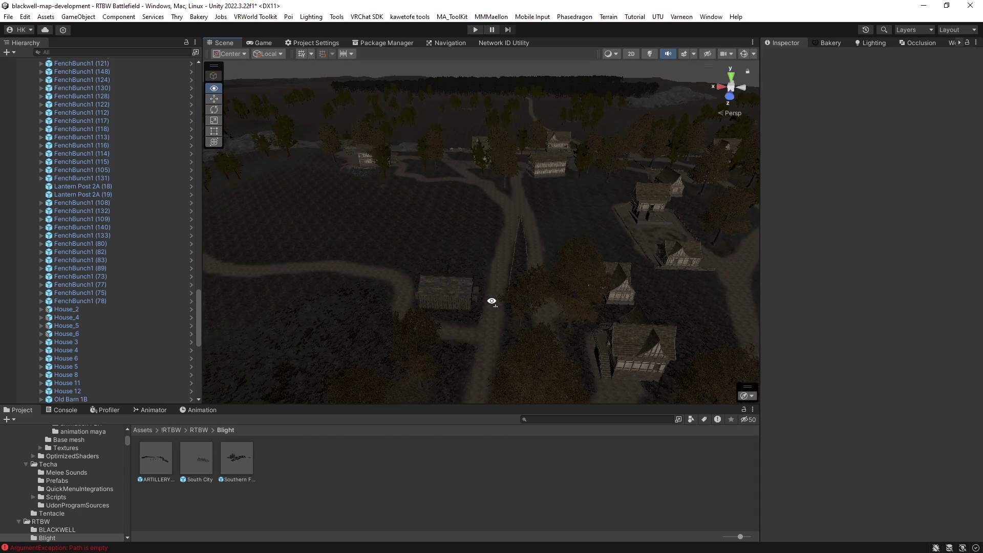
Orbit the village from the cannon row to a timber house, then centre the Media Player window
mouse_move(487, 300)
left_mouse_down()
mouse_move(679, 331)
mouse_move(674, 321)
mouse_move(694, 305)
mouse_move(652, 287)
mouse_move(489, 266)
mouse_move(533, 278)
mouse_move(432, 272)
mouse_move(570, 294)
mouse_move(444, 279)
mouse_move(326, 281)
mouse_move(523, 296)
mouse_move(442, 301)
mouse_move(432, 296)
mouse_move(527, 294)
mouse_move(525, 303)
mouse_move(637, 316)
mouse_move(601, 281)
mouse_move(628, 290)
mouse_move(496, 300)
mouse_move(566, 306)
mouse_move(402, 281)
mouse_move(469, 287)
mouse_move(477, 299)
left_mouse_up()
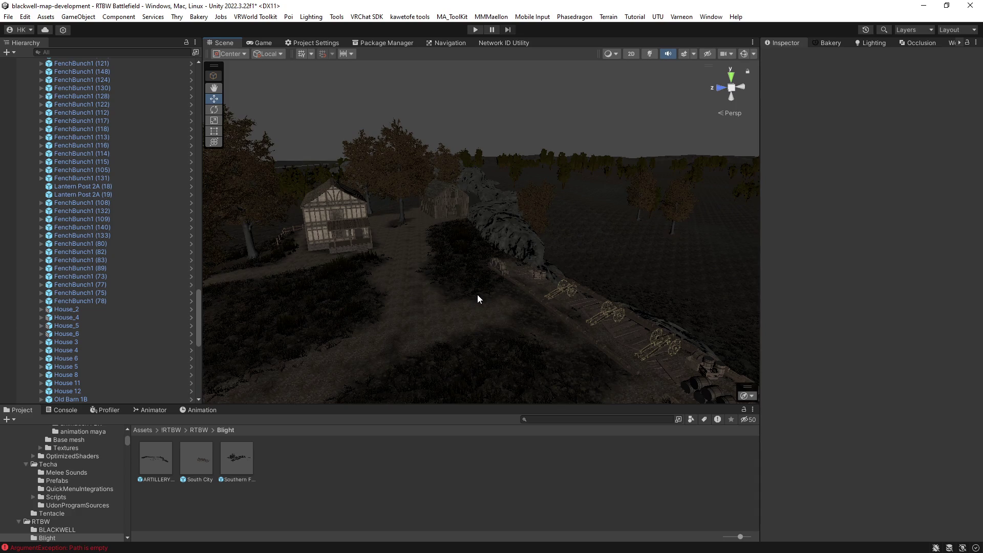
mouse_move(573, 299)
left_mouse_down()
mouse_move(634, 322)
mouse_move(447, 321)
mouse_move(545, 292)
mouse_move(516, 281)
left_mouse_up()
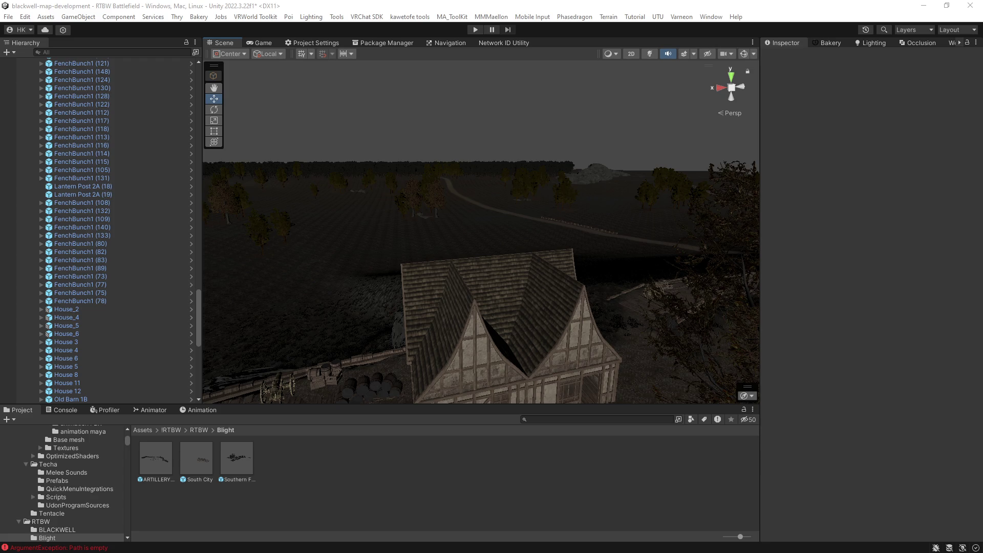
mouse_move(936, 57)
left_mouse_down()
mouse_move(408, 31)
mouse_move(472, 21)
left_mouse_up()
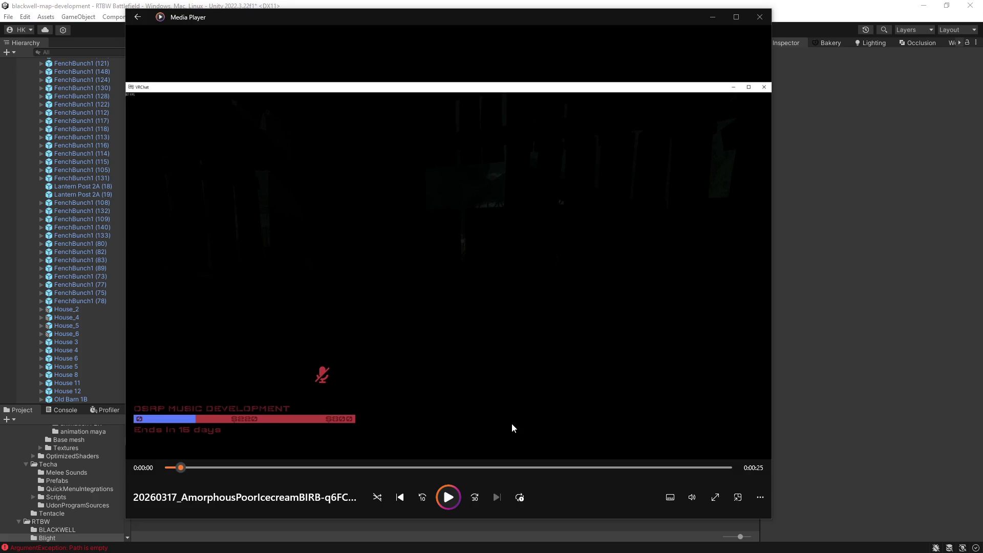
Play the VRChat clip, widen Media Player, then close it and return to Unity
left_click(451, 504)
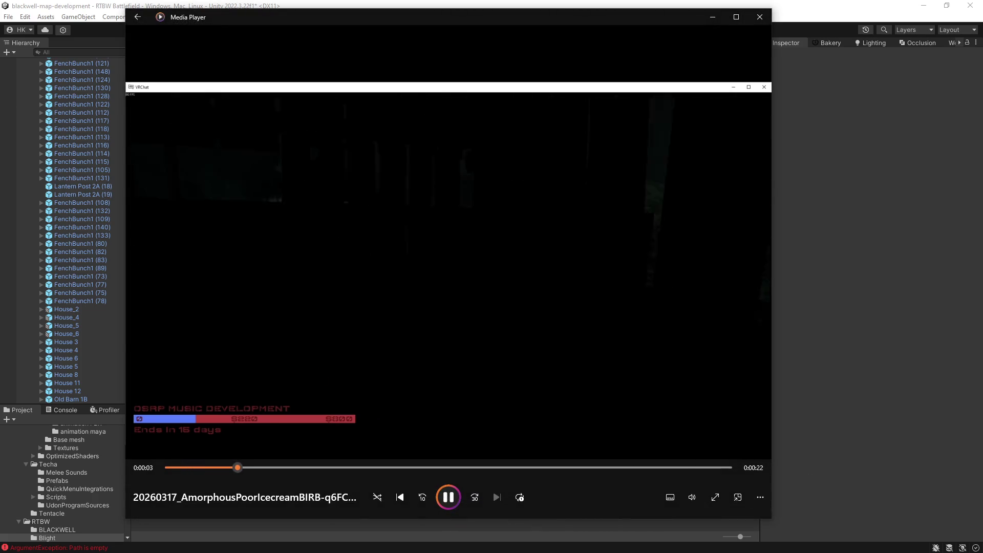
left_click_drag(771, 393, 907, 395)
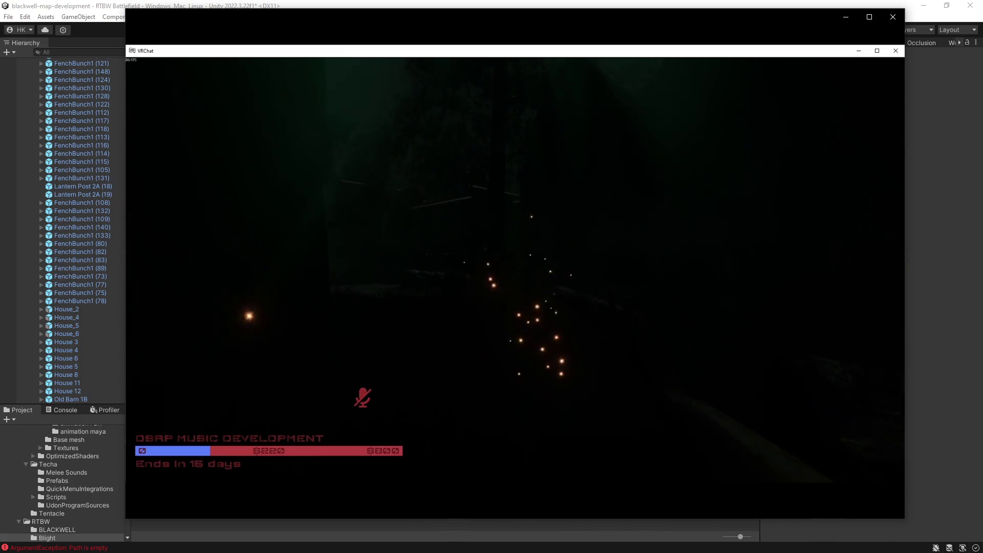
mouse_move(544, 497)
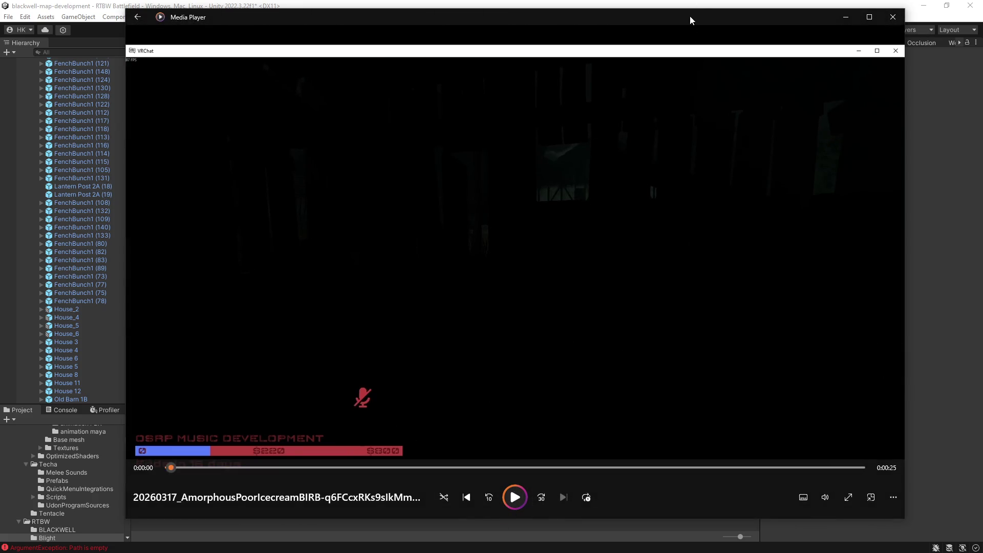
key("alt+F4")
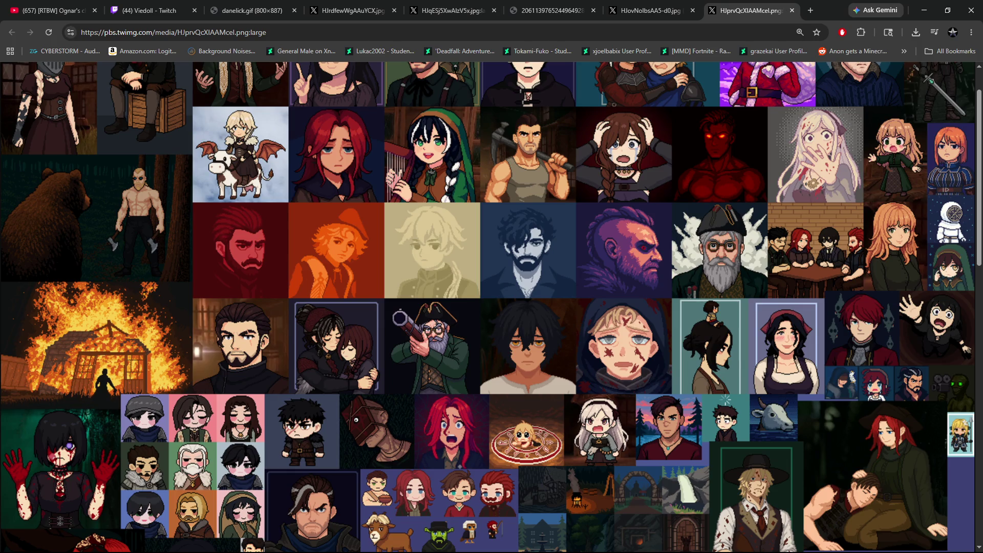
key("alt+Tab")
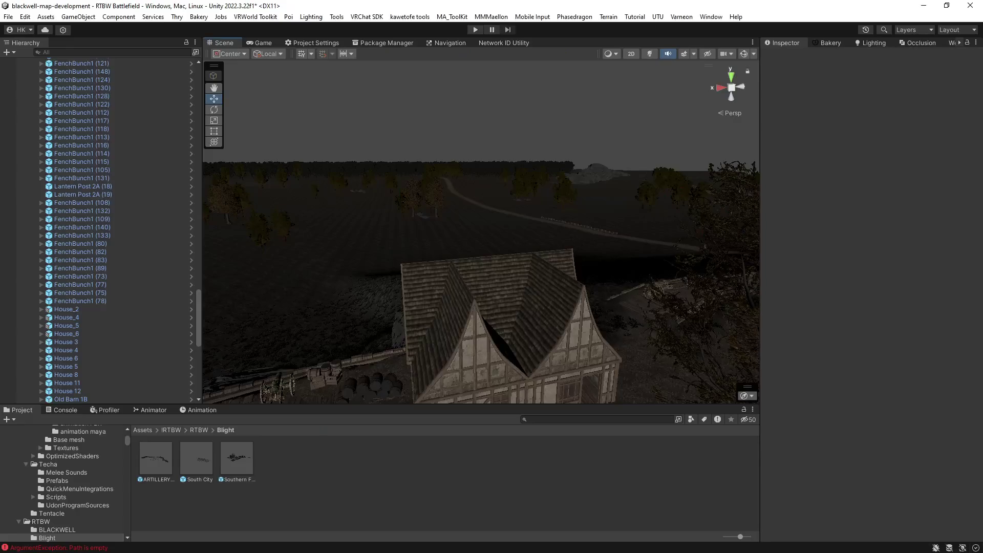
Enable scene lighting and effects, orbit past the timbered house to the dark barn, then return to Chrome
left_click_drag(456, 251, 676, 50)
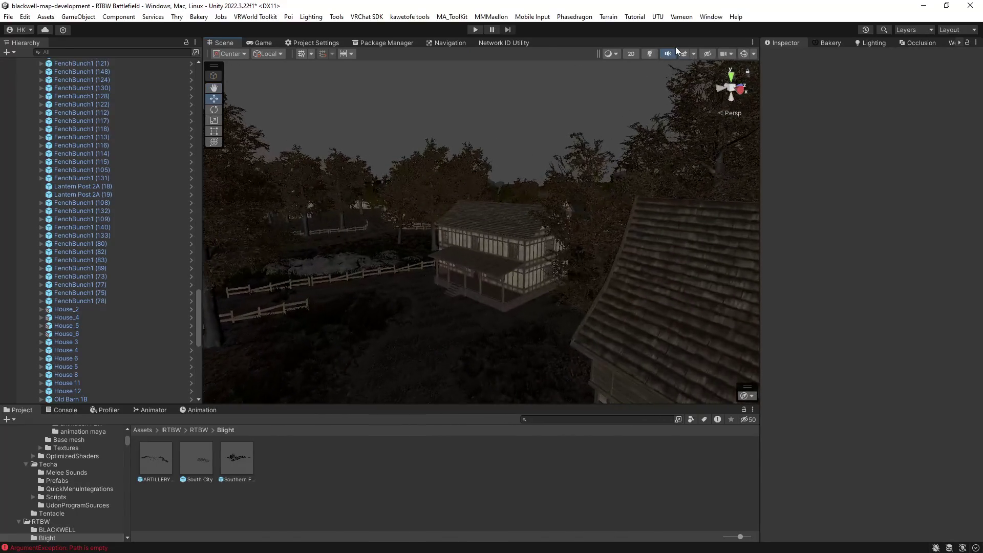
left_click(649, 53)
left_click(681, 54)
mouse_move(615, 241)
left_mouse_down()
mouse_move(595, 256)
mouse_move(509, 259)
mouse_move(469, 233)
mouse_move(373, 221)
mouse_move(630, 201)
mouse_move(595, 201)
mouse_move(529, 235)
mouse_move(432, 228)
mouse_move(283, 189)
mouse_move(441, 241)
mouse_move(441, 251)
left_mouse_up()
mouse_move(595, 265)
left_mouse_down()
mouse_move(492, 285)
mouse_move(591, 319)
left_mouse_up()
mouse_move(656, 329)
left_mouse_down()
mouse_move(403, 321)
mouse_move(527, 325)
mouse_move(463, 327)
mouse_move(485, 339)
mouse_move(698, 342)
mouse_move(683, 336)
mouse_move(790, 323)
mouse_move(805, 331)
mouse_move(922, 298)
left_mouse_up()
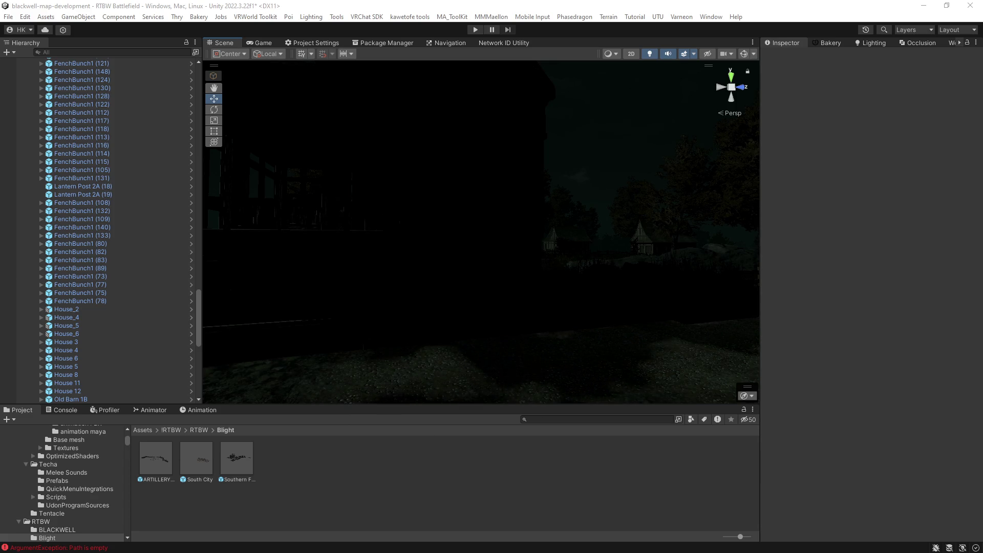
key("alt+Tab")
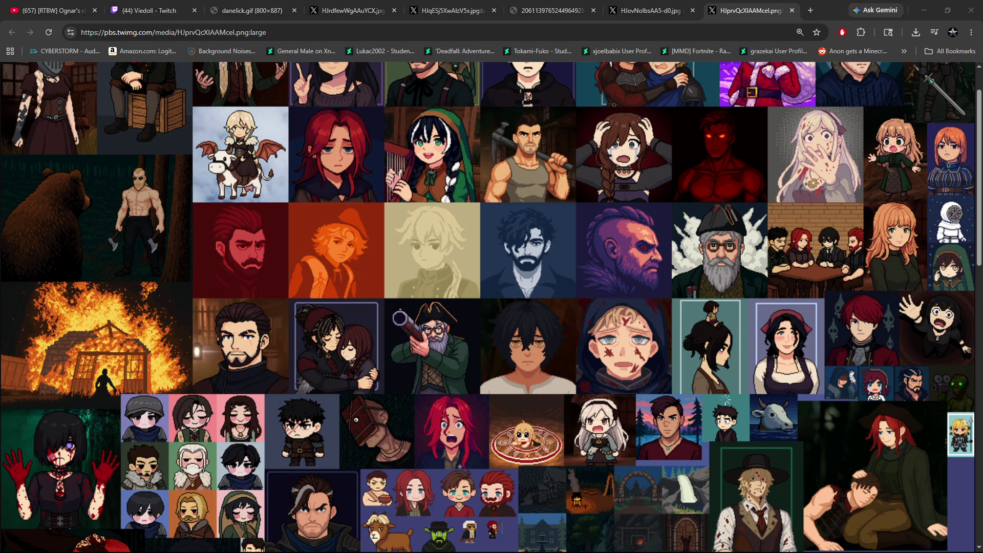
Scroll down through the pixel-art character portrait collage to view its bottom rows
scroll(573, 377, "down", 2)
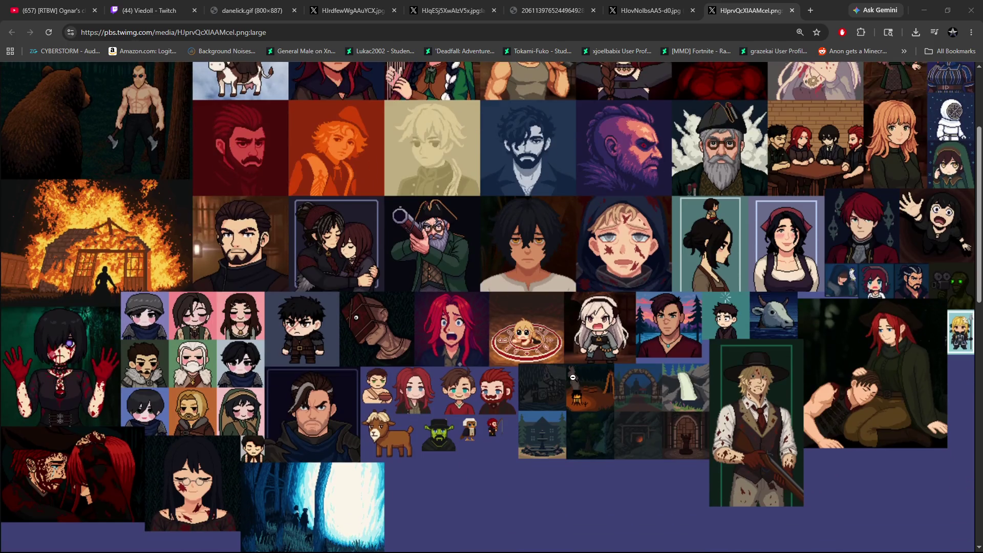
scroll(573, 377, "down", 1)
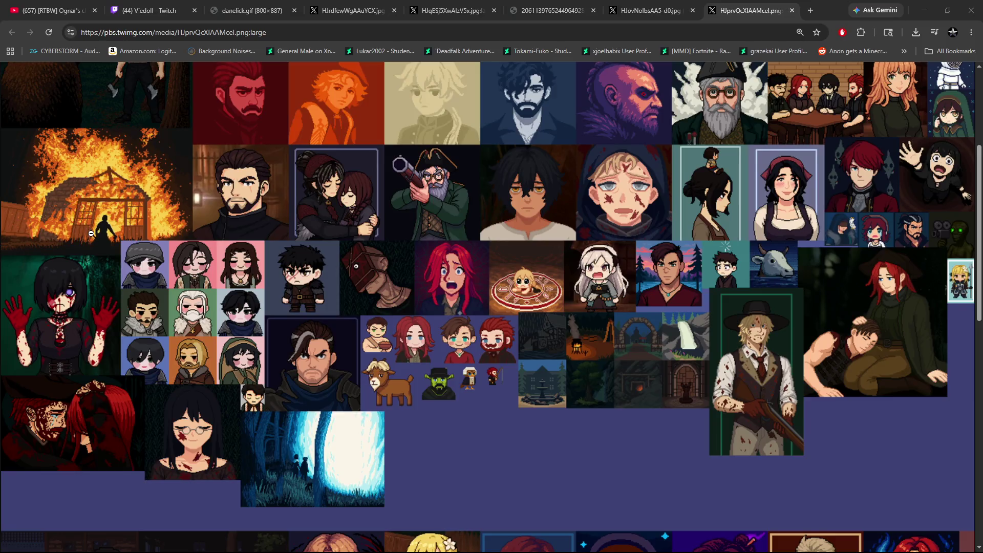
scroll(91, 234, "up", 1)
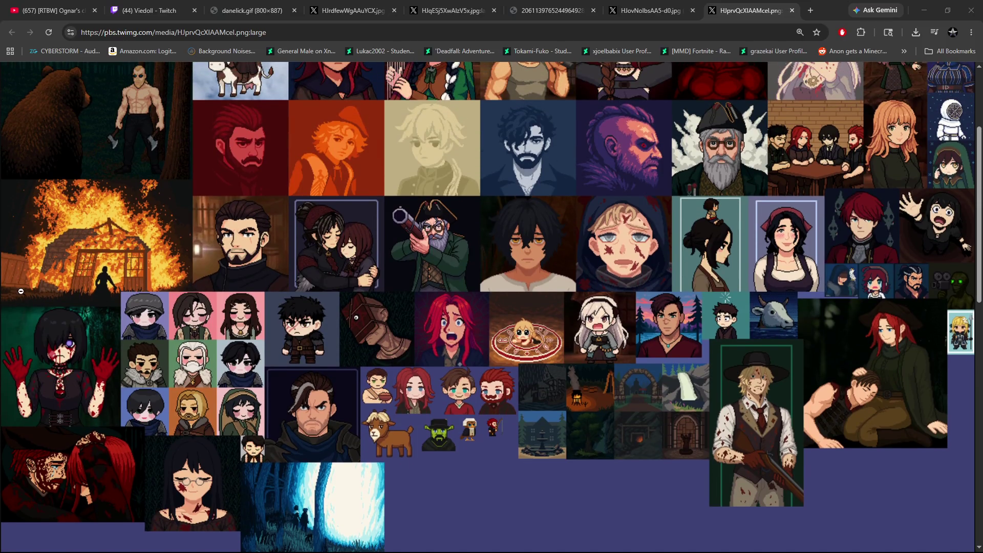
scroll(488, 193, "down", 1)
scroll(624, 193, "down", 1)
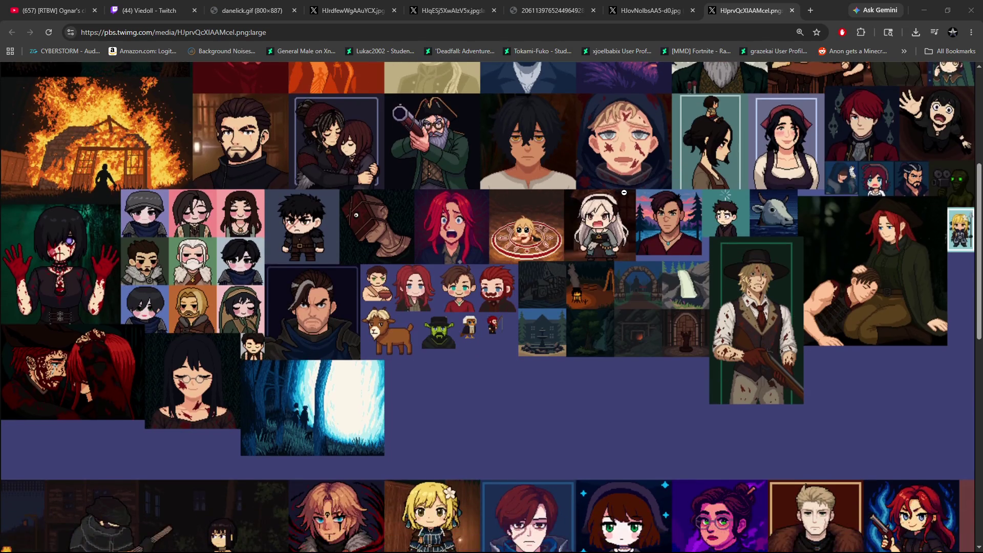
scroll(646, 404, "down", 1)
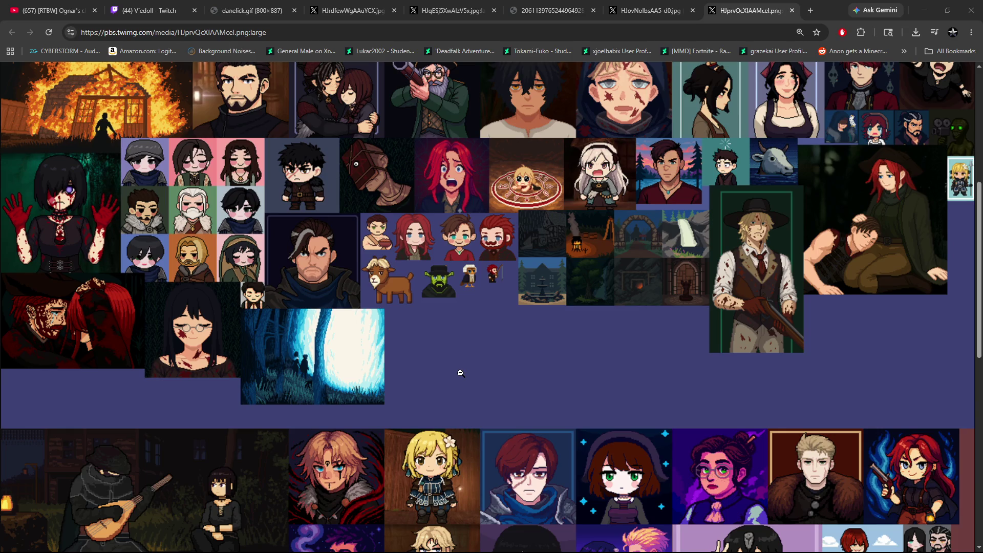
scroll(420, 332, "down", 2)
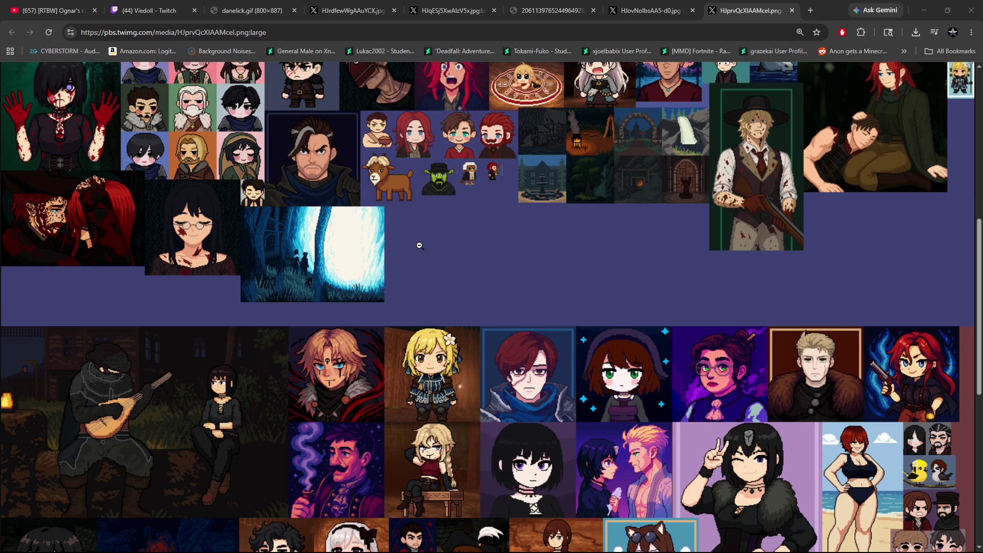
scroll(439, 300, "down", 3)
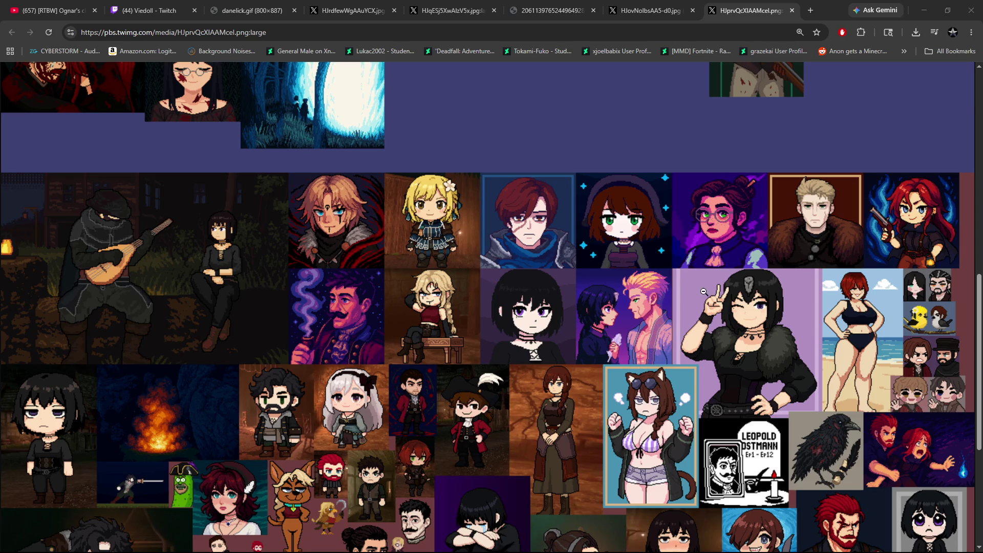
scroll(649, 396, "down", 1)
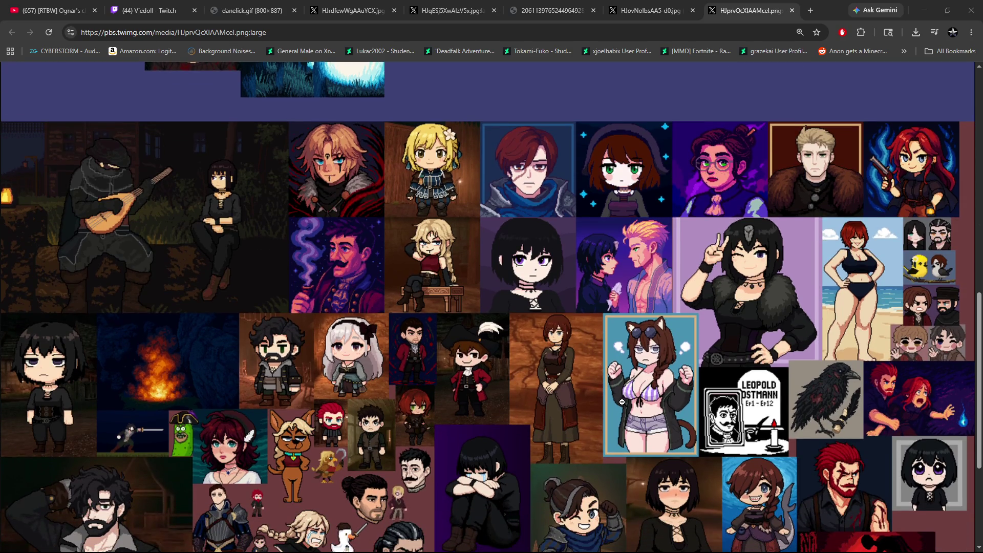
scroll(622, 402, "down", 3)
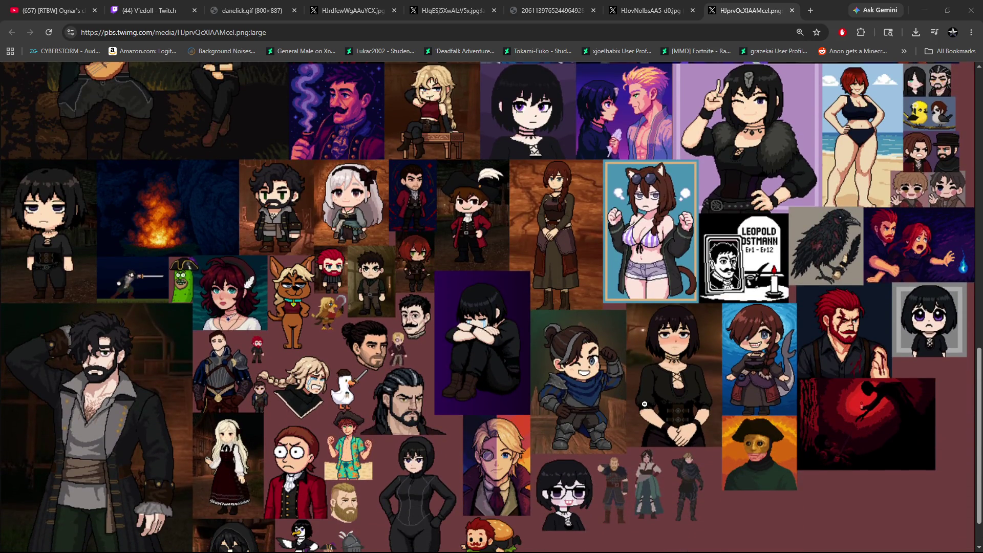
scroll(698, 412, "down", 1)
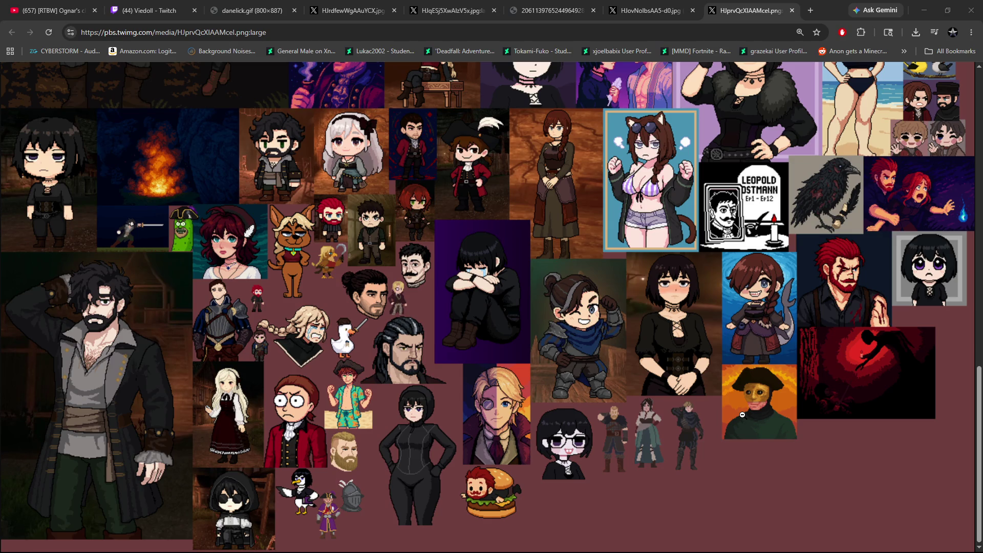
scroll(742, 415, "up", 1)
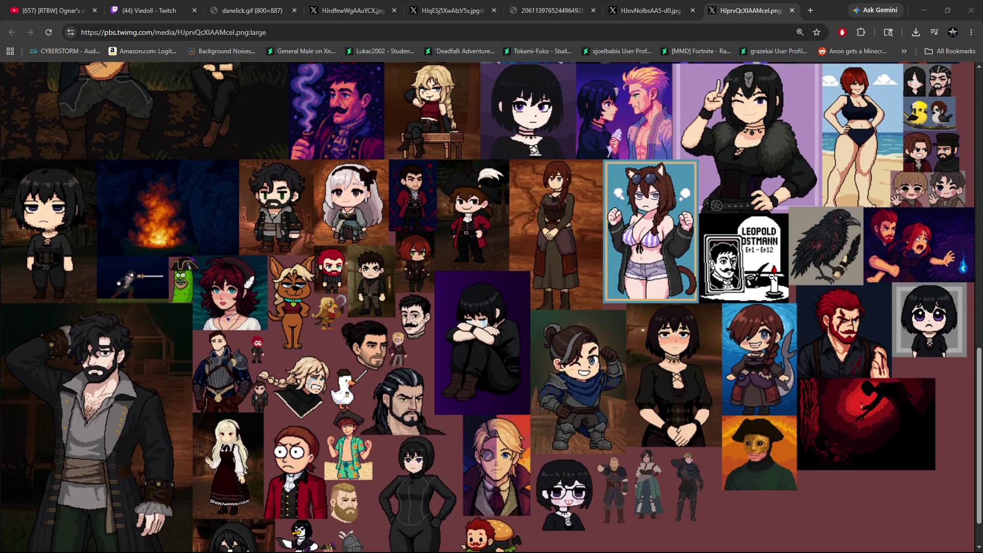
scroll(153, 510, "down", 1)
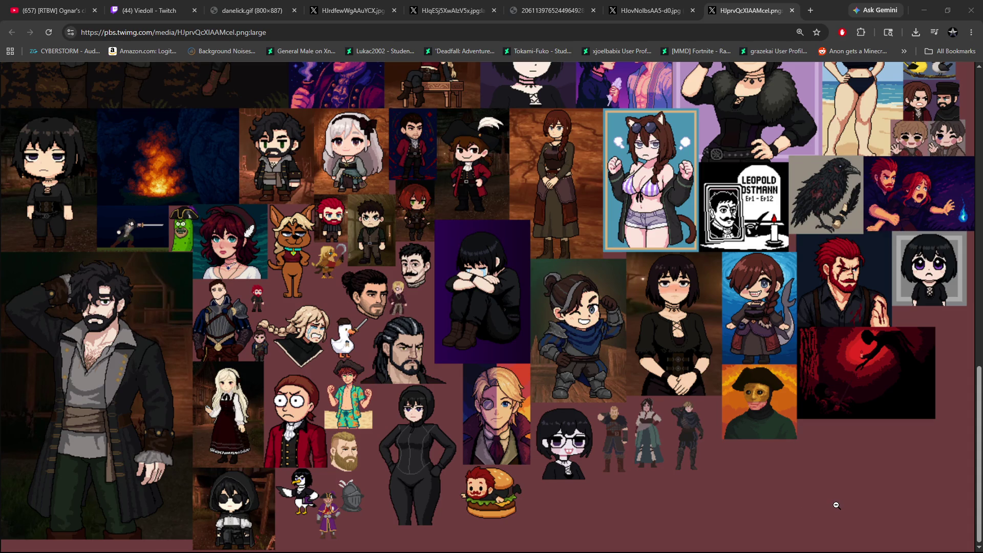
Scroll back up the Chrome page to reach the ABSOLUTE DREAD poster link
scroll(860, 509, "up", 3)
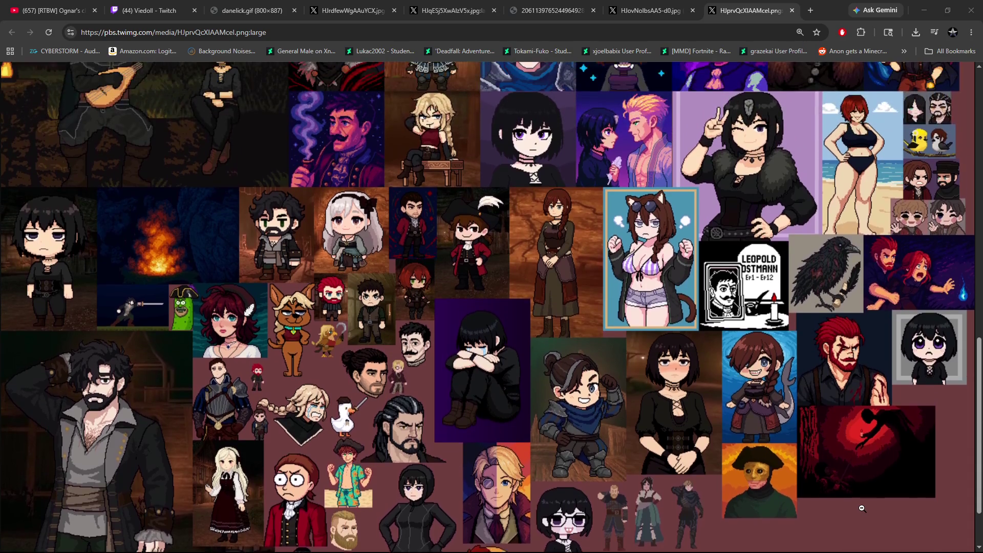
scroll(862, 508, "up", 1)
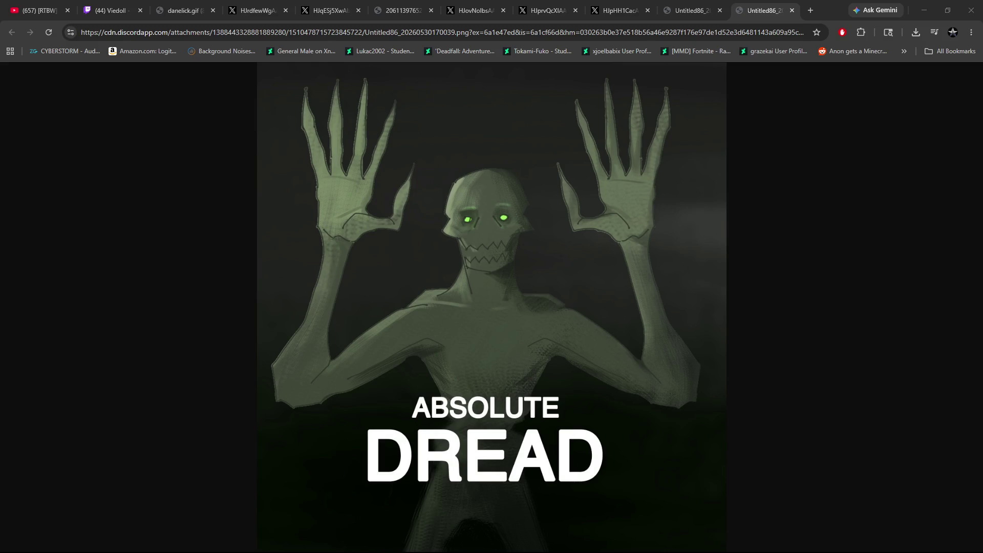
Zoom the feathered-tricorn portrait page out from 110% to 100%
scroll(722, 497, "down", 1)
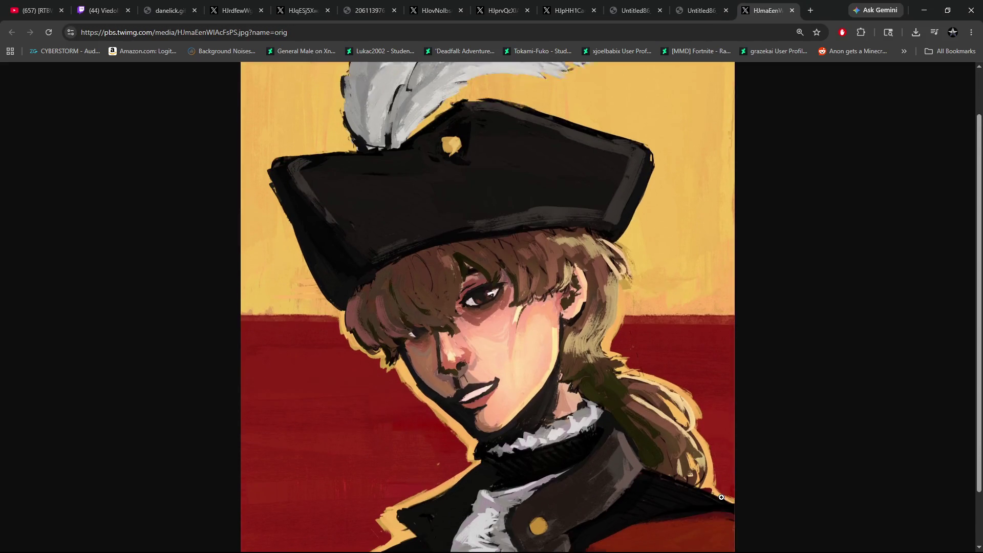
scroll(797, 485, "up", 1)
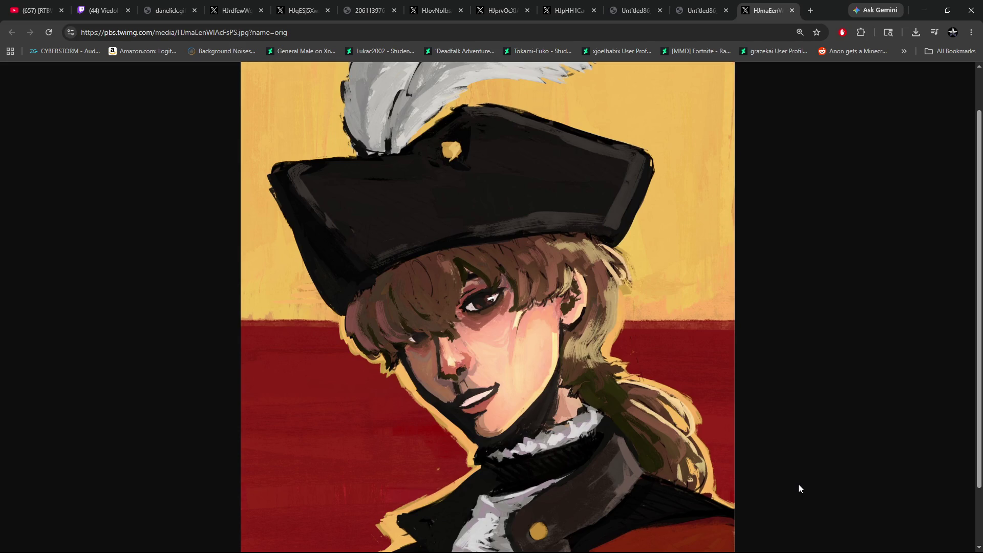
key("ctrl+minus")
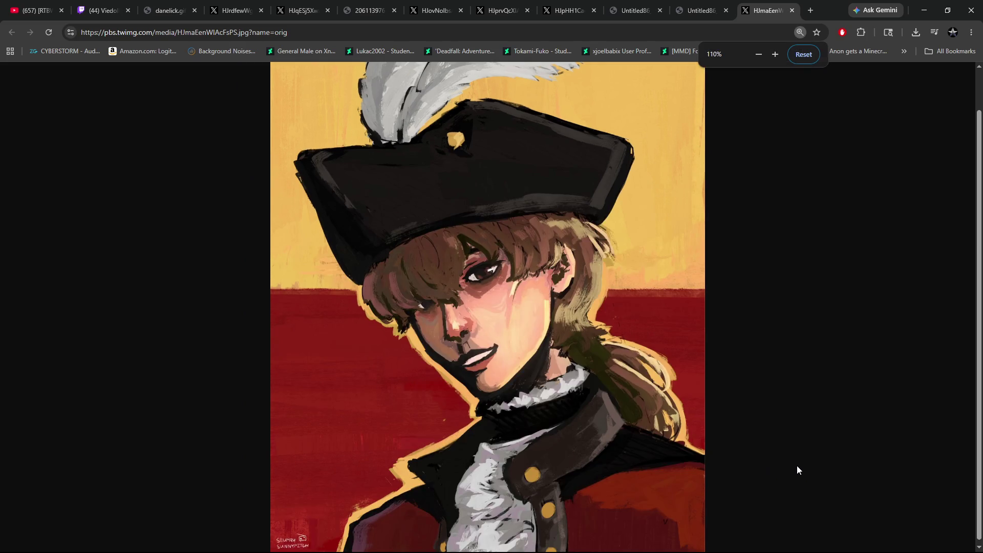
key("ctrl+minus")
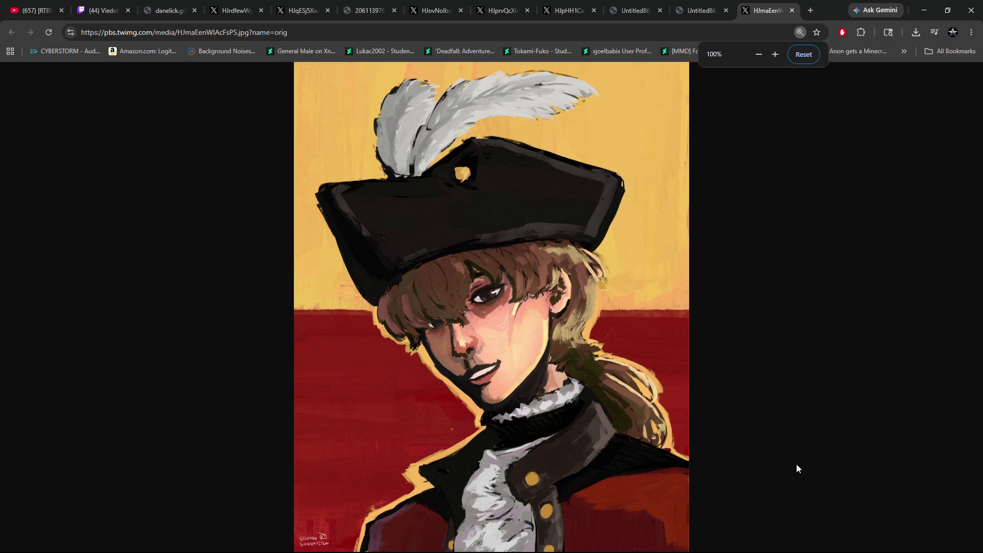
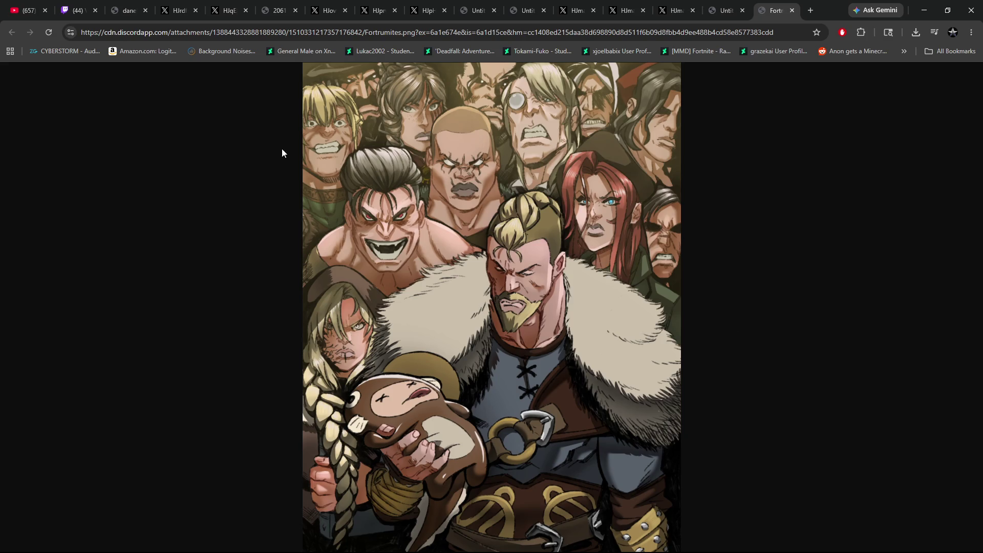
Enlarge the fan-art image to actual size, scroll through the crowd of faces, then fit it back to the window
left_click(361, 219)
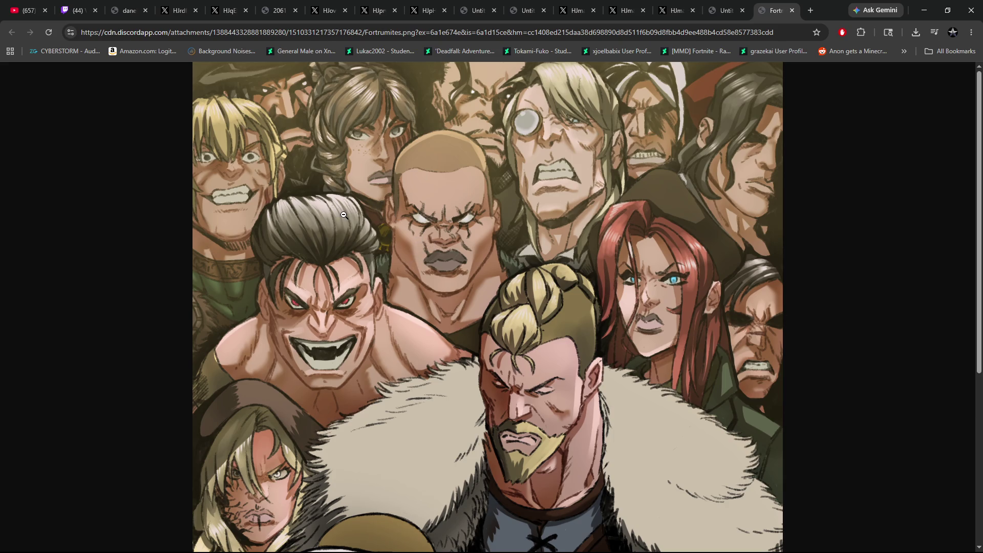
scroll(333, 268, "down", 3)
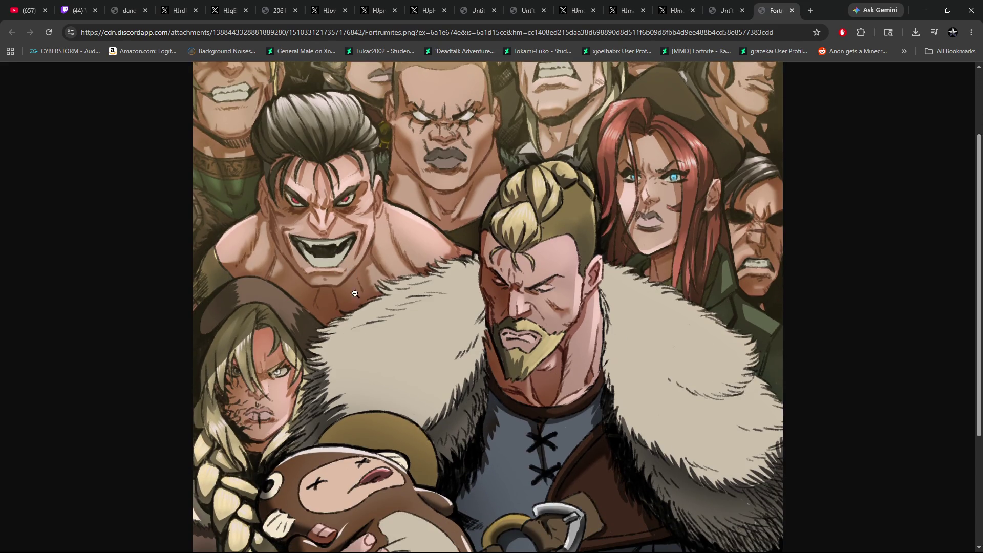
scroll(356, 294, "down", 3)
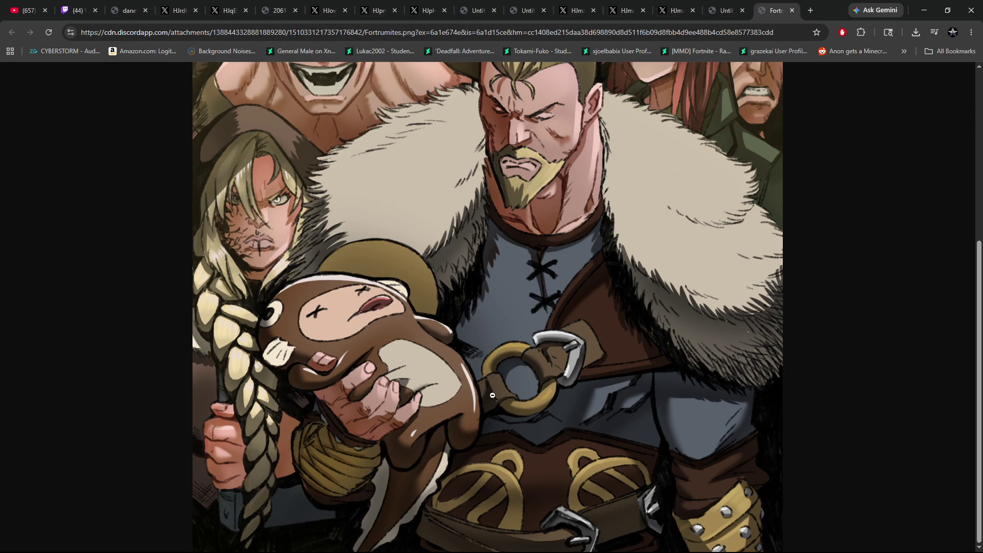
left_click(501, 455)
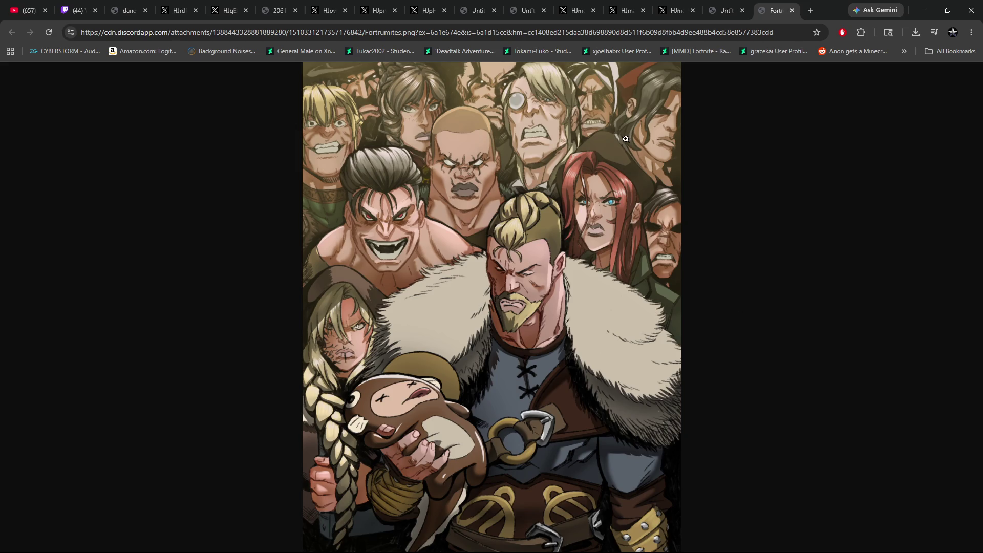
left_click(606, 96)
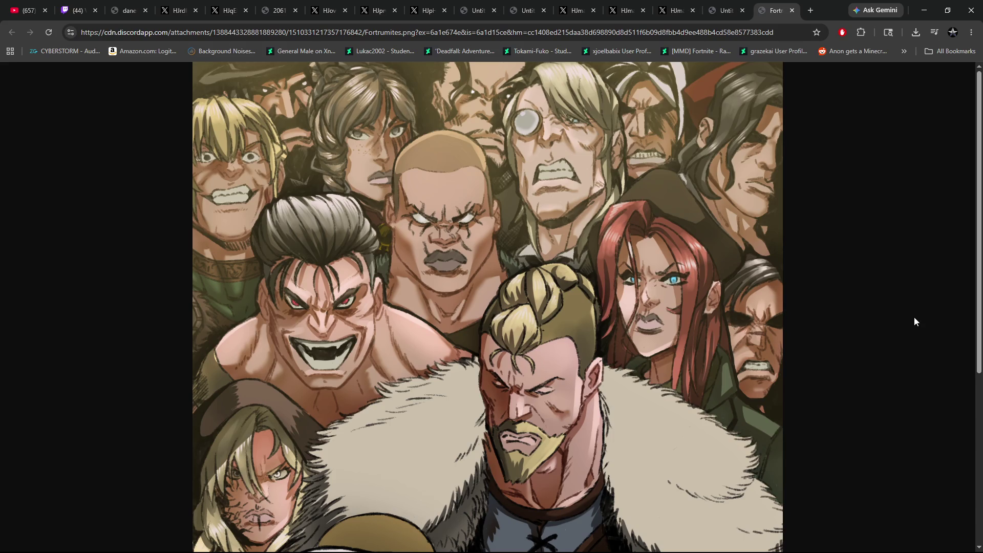
scroll(913, 323, "down", 1)
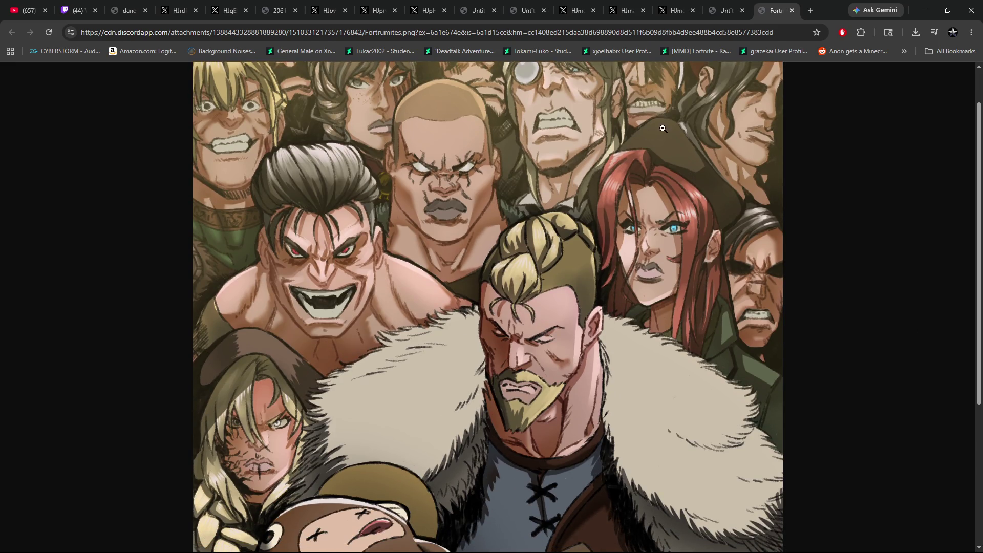
scroll(711, 442, "down", 1)
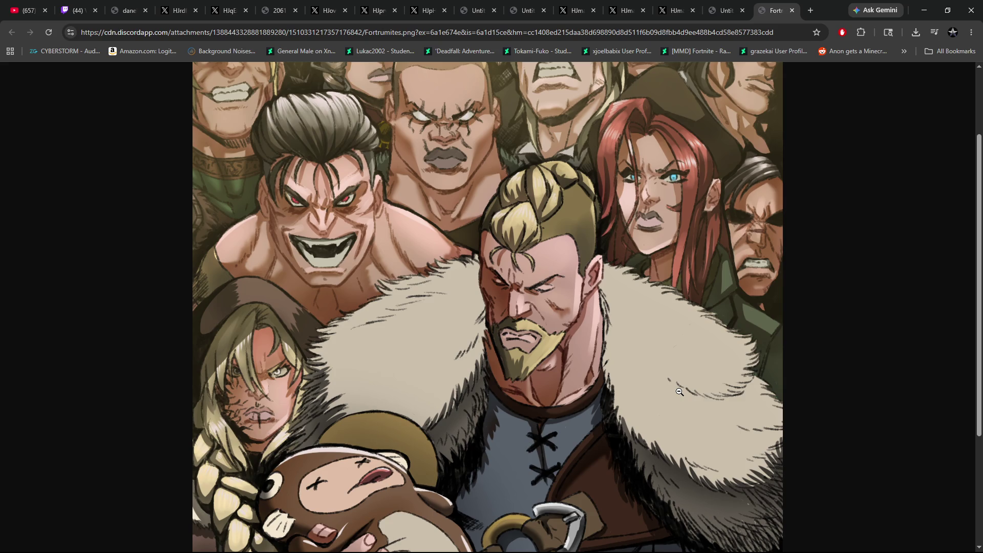
scroll(666, 330, "up", 1)
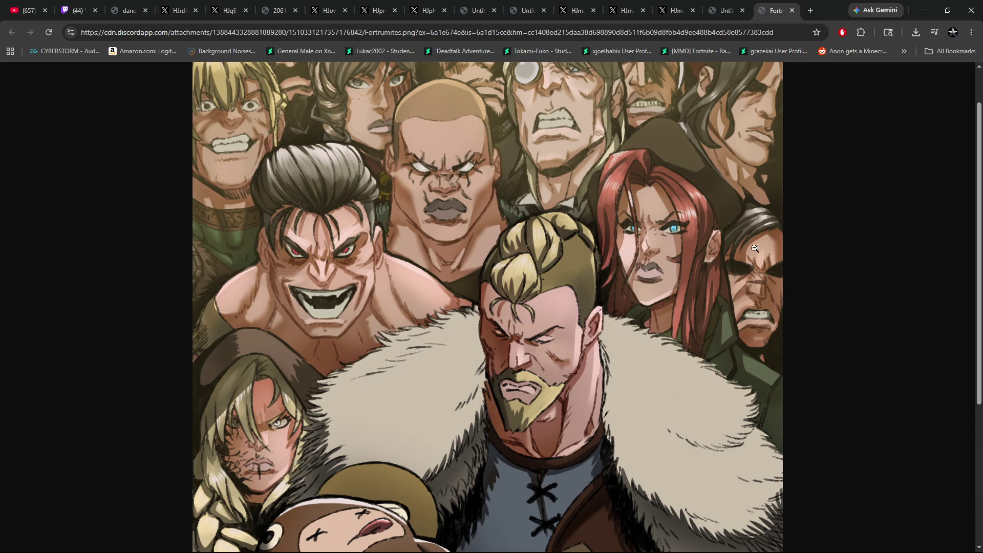
left_click(583, 326)
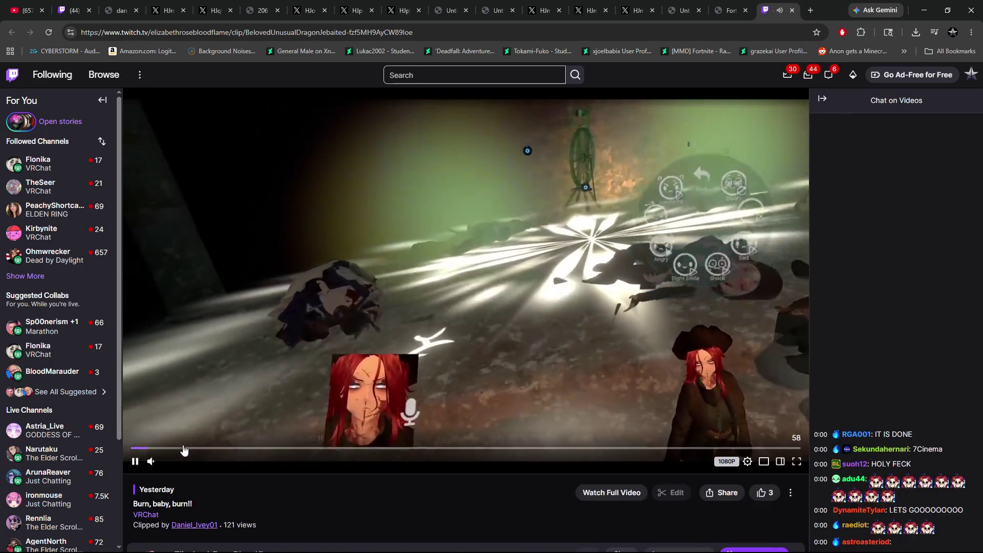
Skip the VRChat clip ahead, set its volume to 68%, pause it, and close the tab
left_click(250, 449)
left_click(338, 449)
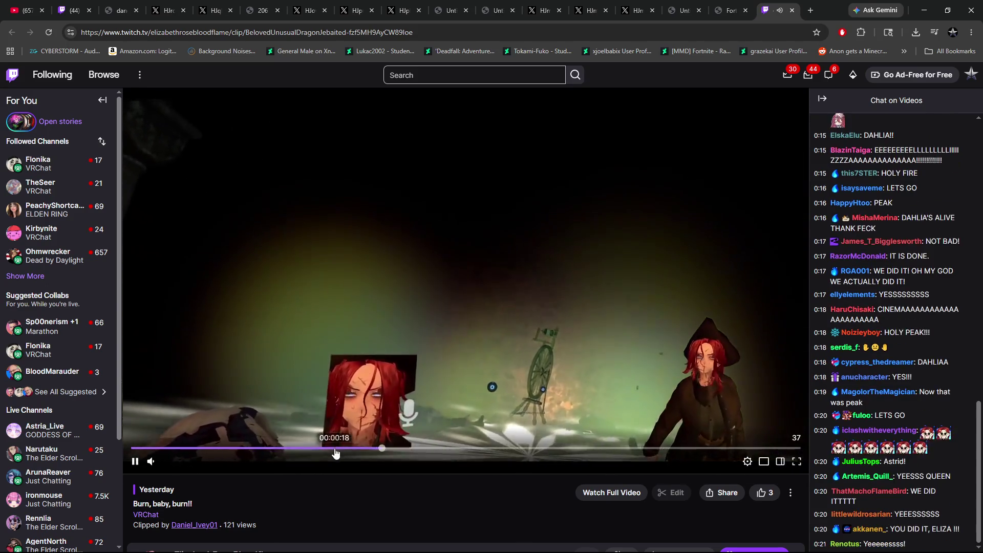
mouse_move(181, 463)
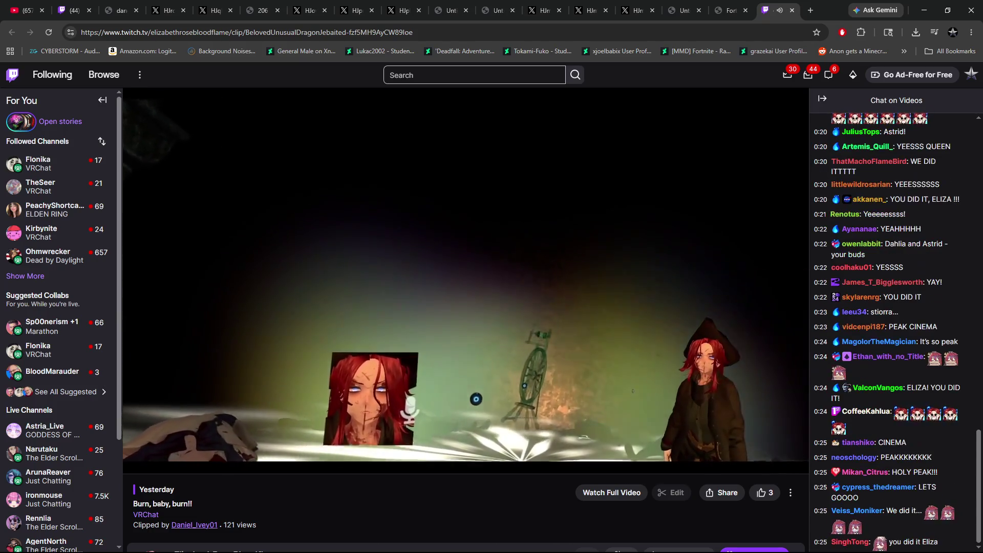
left_click_drag(193, 461, 183, 462)
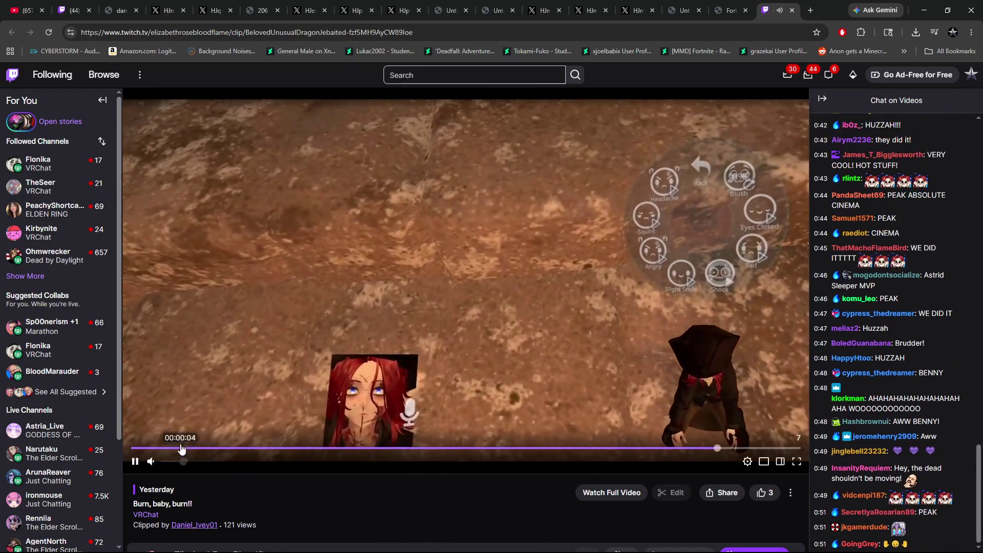
left_click(135, 461)
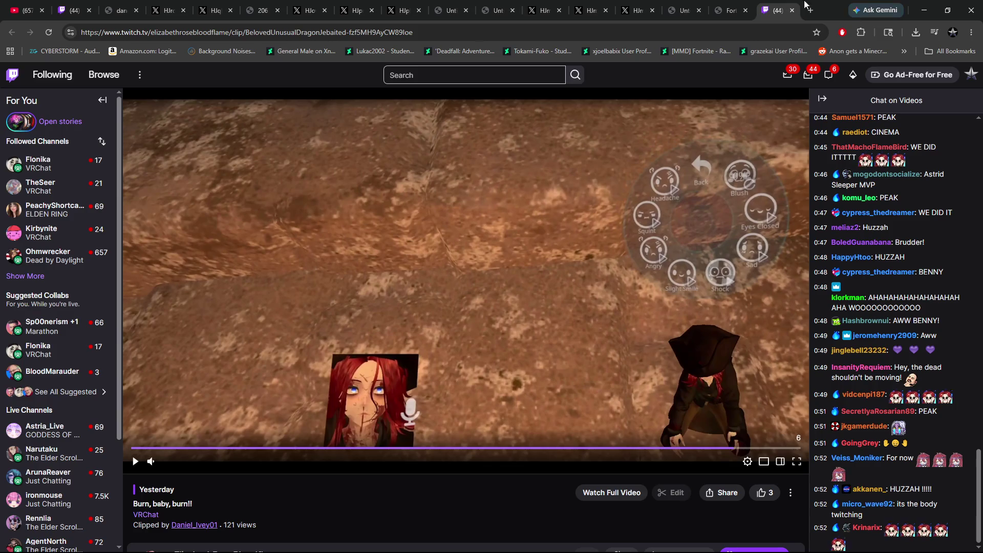
key("ctrl+w")
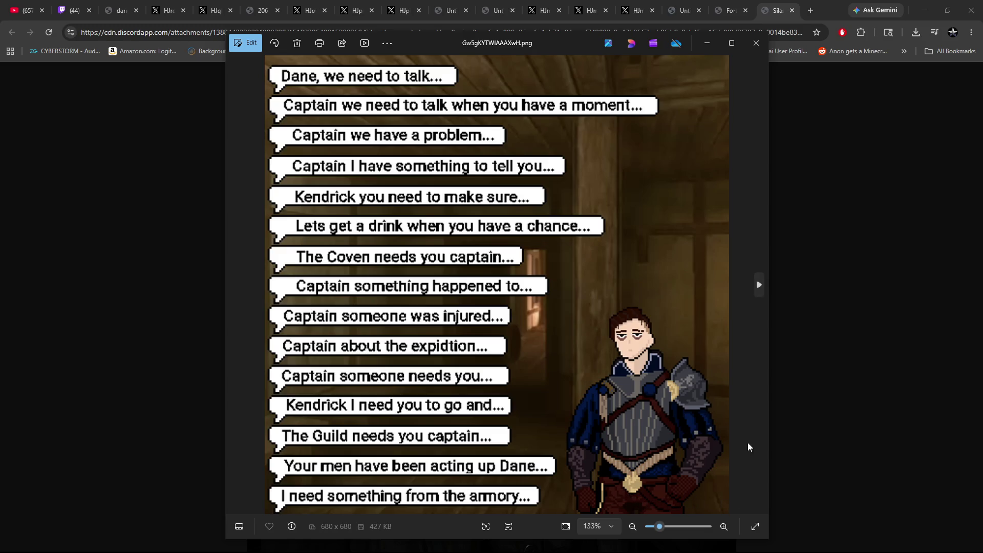
Zoom up to 800% on the captain's pixel-art face, back out to 100%, then close Photos
scroll(684, 353, "up", 5)
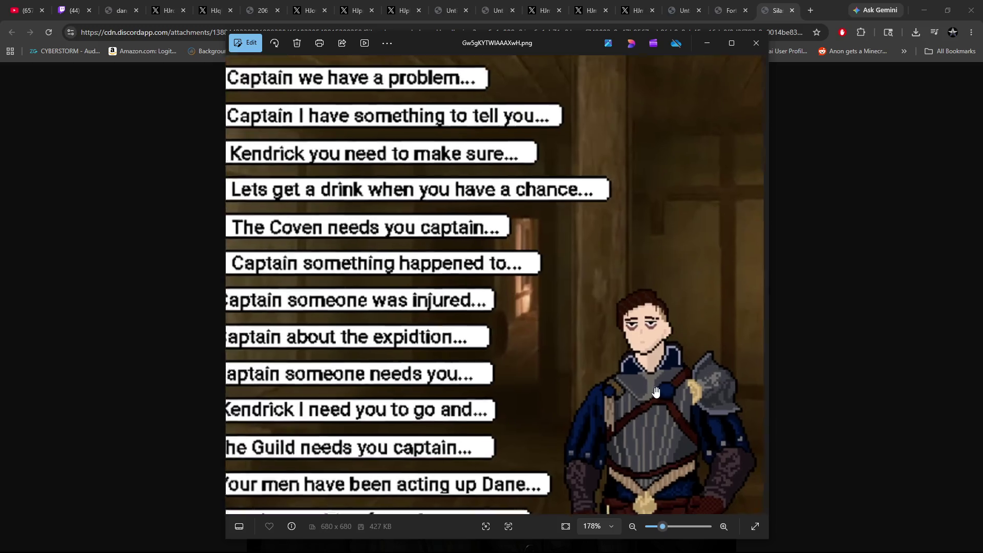
scroll(684, 353, "up", 2)
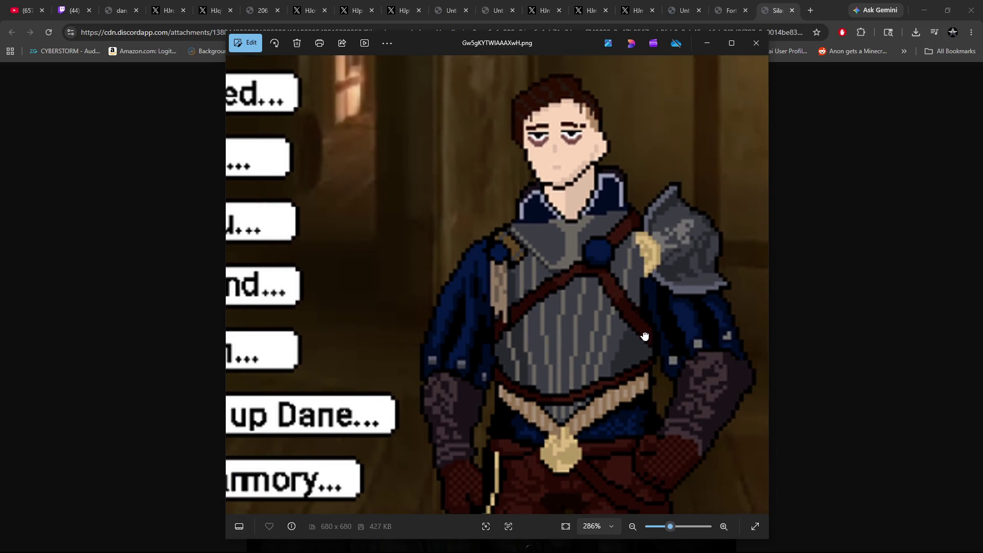
scroll(645, 336, "down", 4)
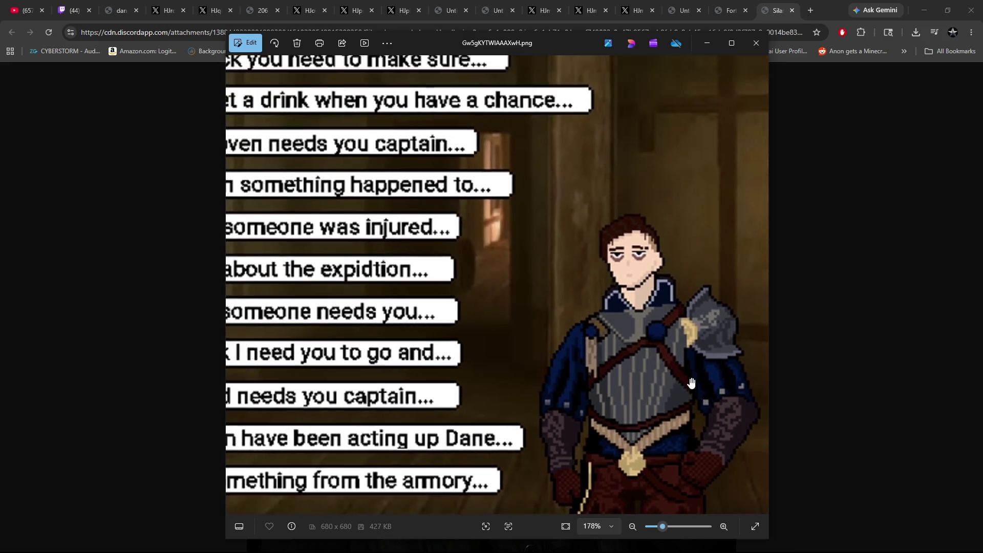
scroll(675, 276, "up", 8)
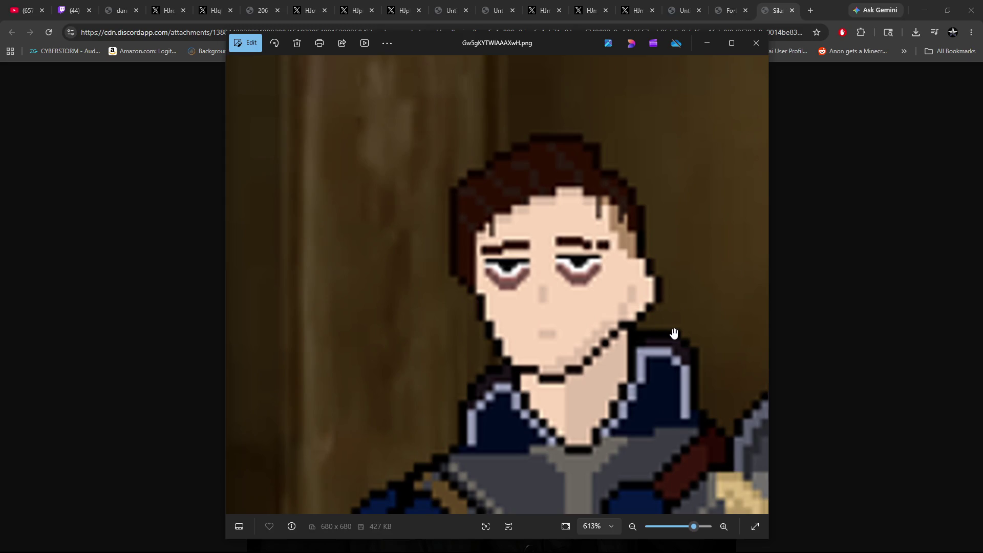
scroll(674, 333, "down", 3)
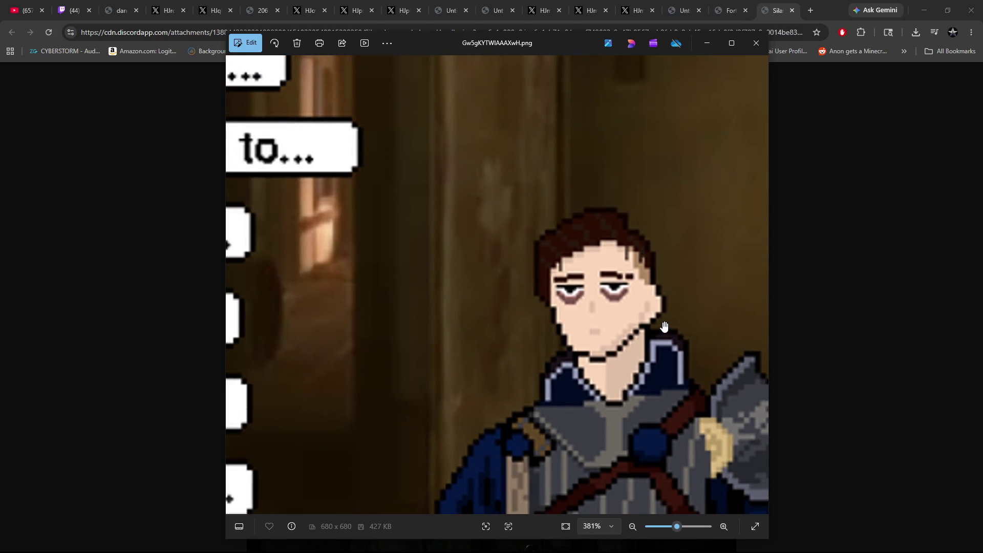
scroll(659, 325, "up", 5)
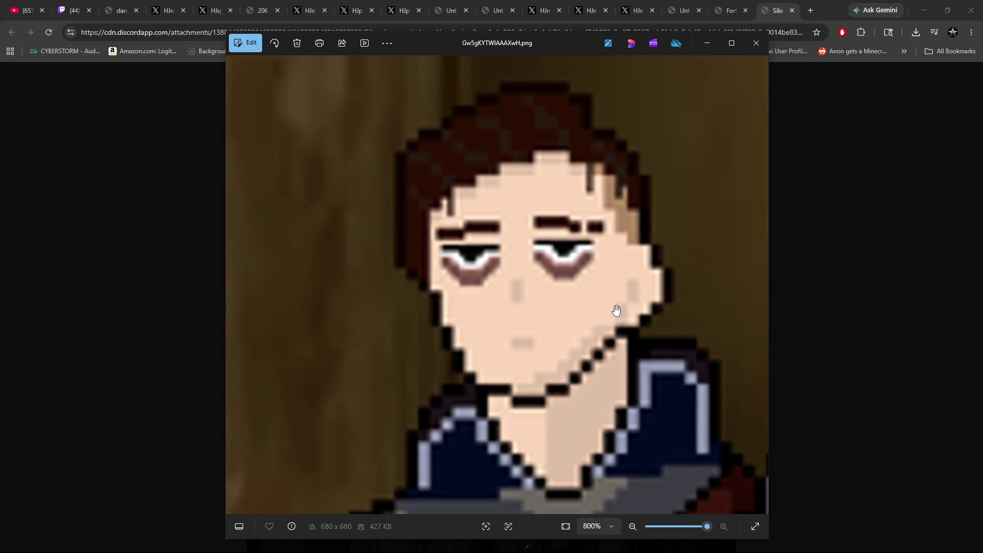
scroll(618, 313, "down", 8)
scroll(617, 312, "down", 2)
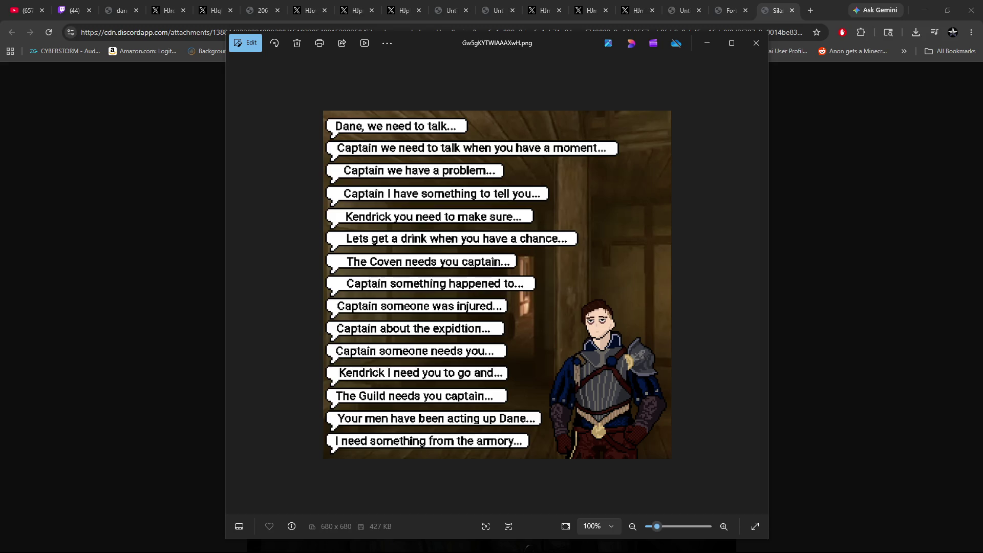
left_click(757, 43)
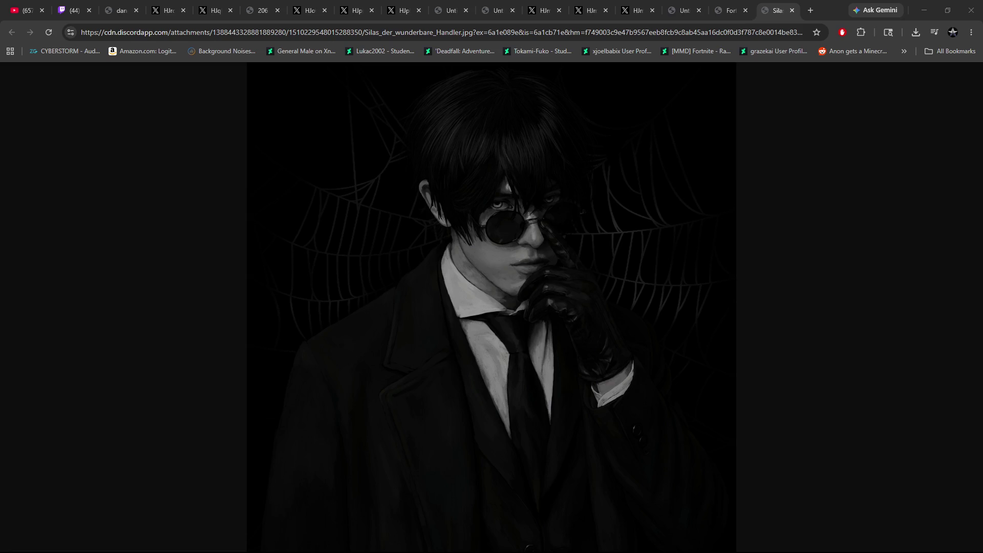
Reopen the pbs.twimg tab showing the blood-spattered girl with red hood, staff and ravens
key("ctrl+shift+t")
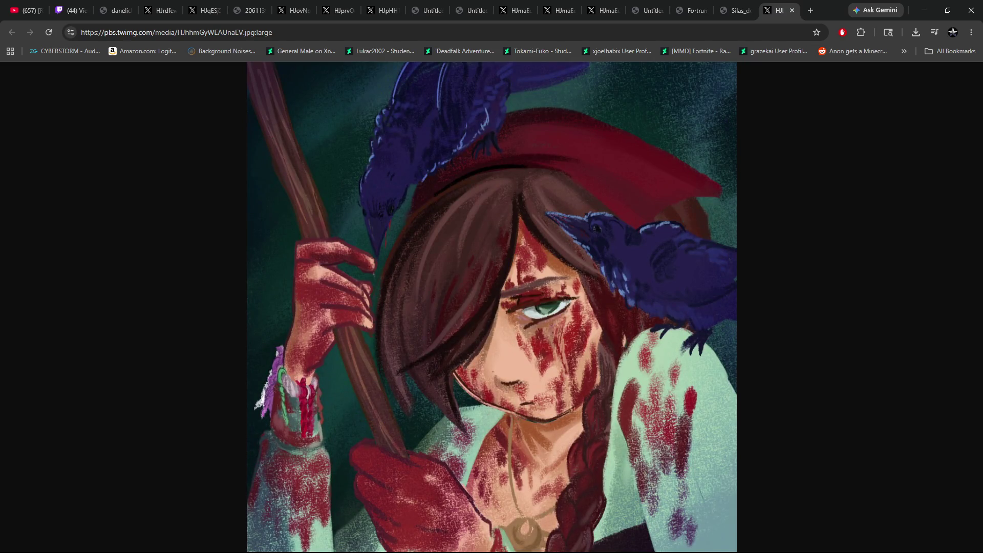